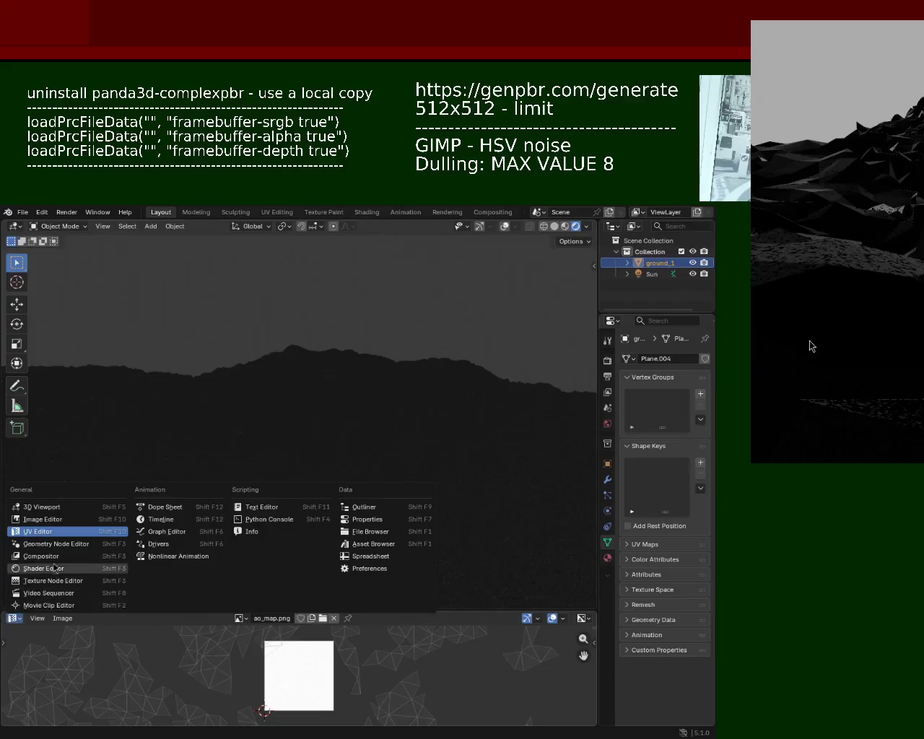
Enlarge the Shader Editor and expand the Principled BSDF's Specular settings, showing IOR Level 0.500
{"action": "left_click_drag", "start_coordinate": [253, 609], "coordinate": [260, 312]}
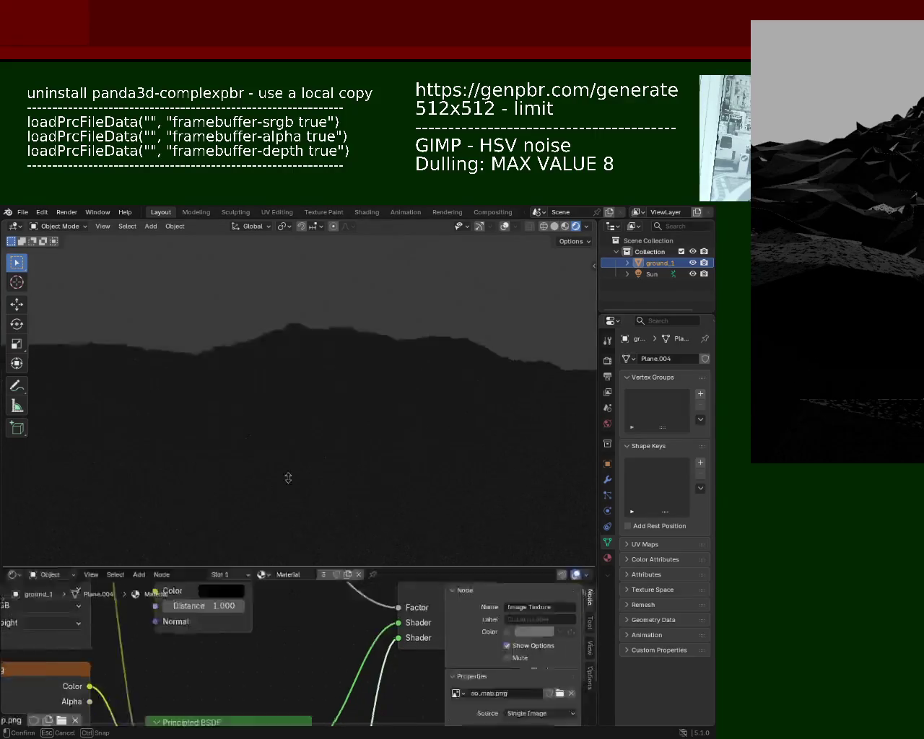
{"action": "mouse_move", "coordinate": [315, 470]}
{"action": "middle_mouse_down", "text": "ctrl"}
{"action": "mouse_move", "coordinate": [327, 538]}
{"action": "mouse_move", "coordinate": [273, 507]}
{"action": "mouse_move", "coordinate": [312, 444]}
{"action": "middle_mouse_up", "text": "ctrl"}
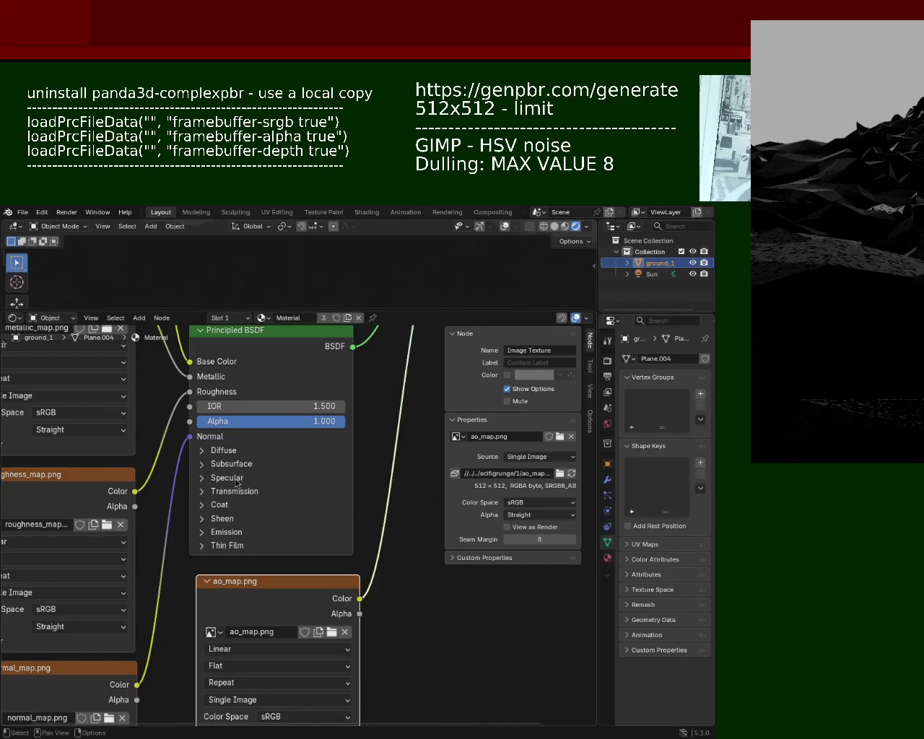
{"action": "left_click", "coordinate": [236, 481]}
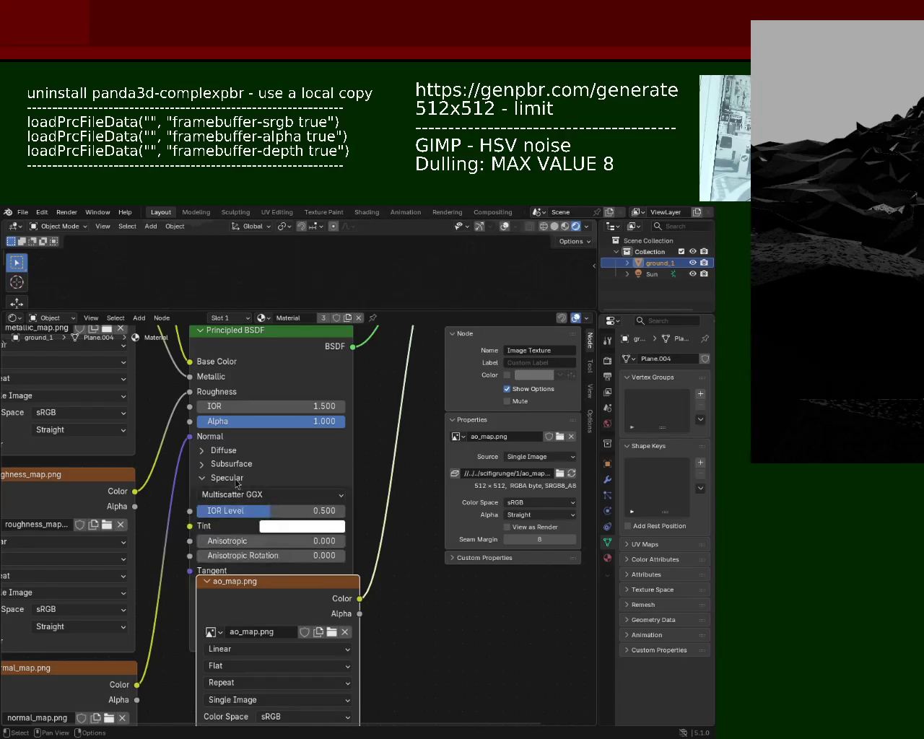
{"action": "mouse_move", "coordinate": [107, 672]}
{"action": "middle_mouse_down"}
{"action": "mouse_move", "coordinate": [197, 549]}
{"action": "mouse_move", "coordinate": [220, 387]}
{"action": "middle_mouse_up"}
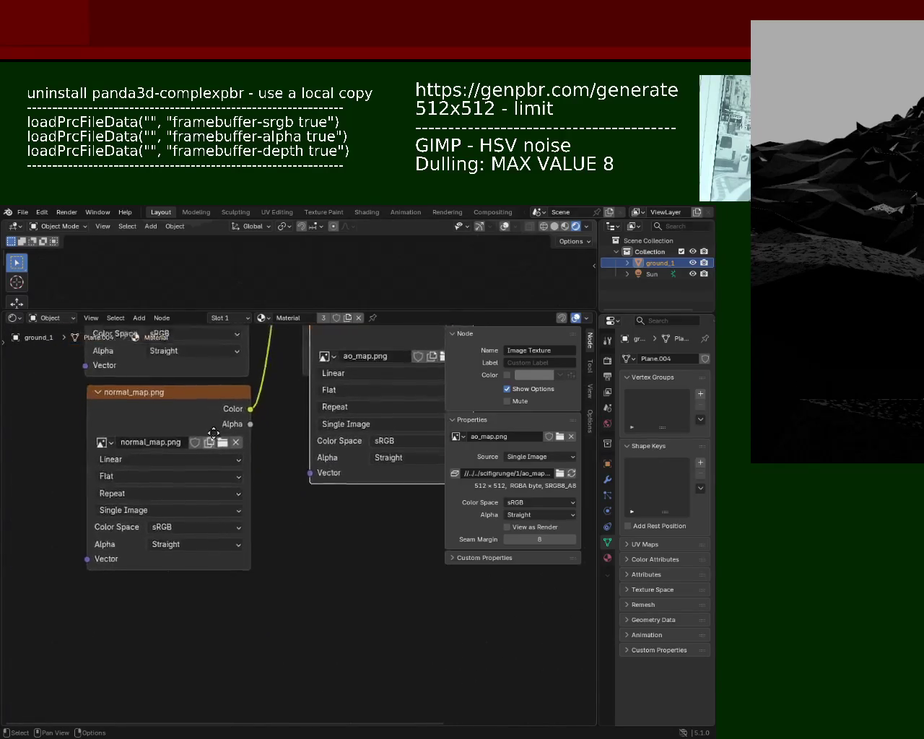
Add an Image Texture node for SpecularMap.png below the normal_map.png node
{"action": "key", "text": "shift+a"}
{"action": "type", "text": "specu"}
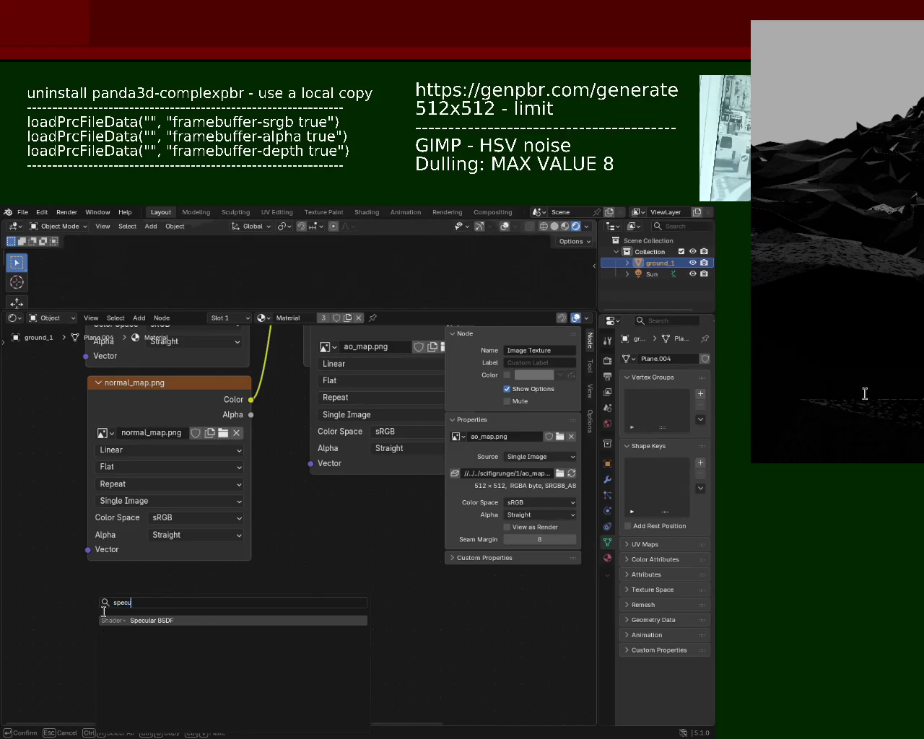
{"action": "key", "text": "BackSpace"}
{"action": "key", "text": "BackSpace"}
{"action": "key", "text": "BackSpace"}
{"action": "type", "text": "Image"}
{"action": "left_click", "coordinate": [131, 621]}
{"action": "left_click", "coordinate": [104, 586]}
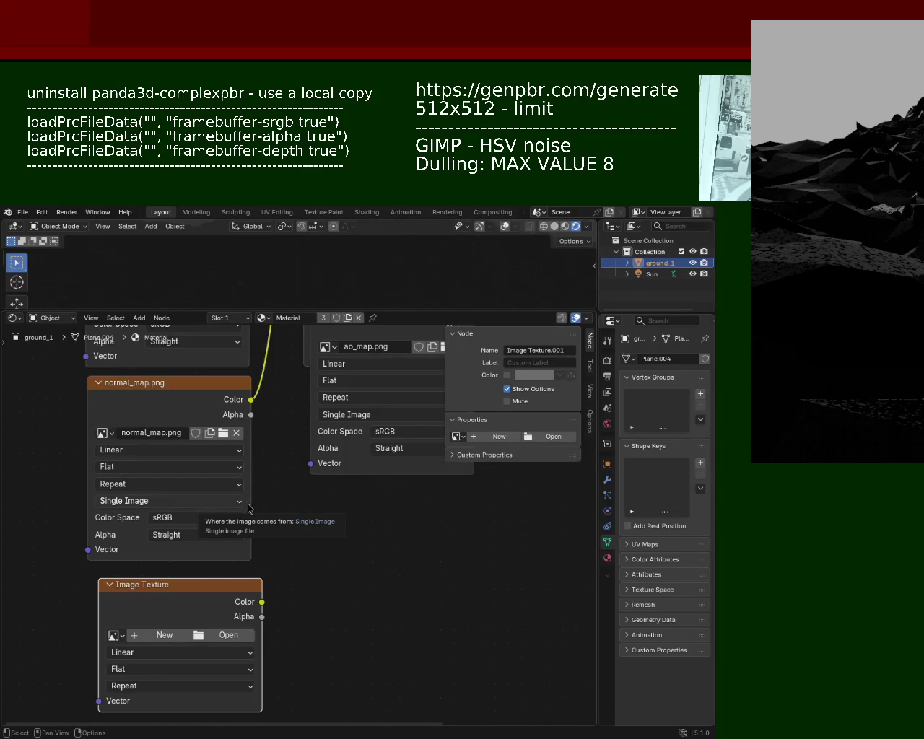
Link the SpecularMap colour to the Principled BSDF's IOR Level and enlarge the viewport again
{"action": "left_click_drag", "start_coordinate": [261, 608], "coordinate": [304, 490]}
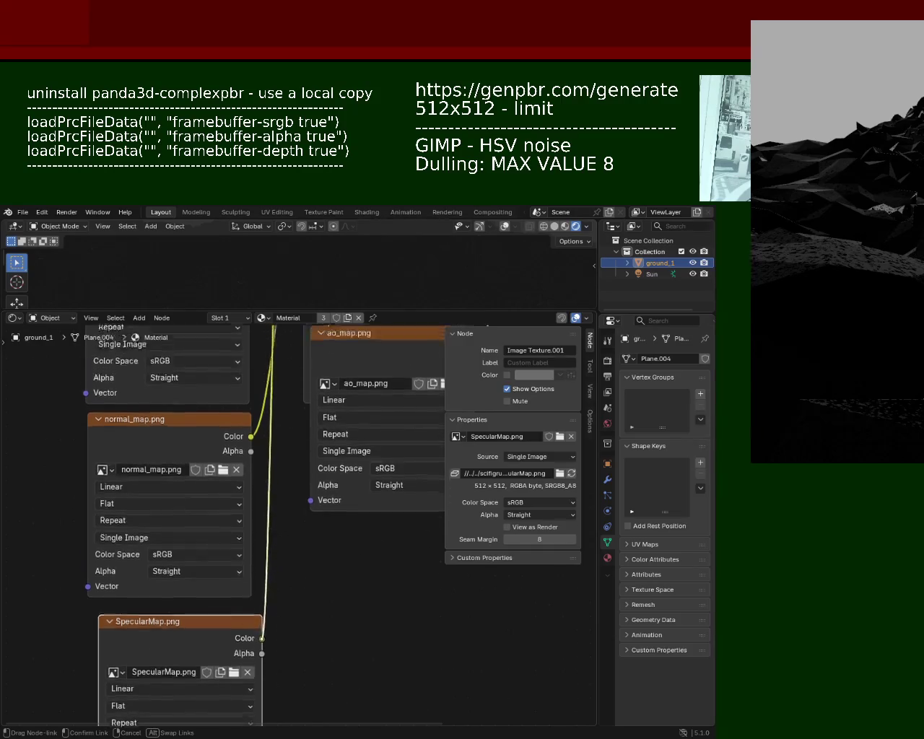
{"action": "mouse_move", "coordinate": [304, 491]}
{"action": "left_mouse_down"}
{"action": "mouse_move", "coordinate": [295, 451]}
{"action": "mouse_move", "coordinate": [305, 491]}
{"action": "left_mouse_up"}
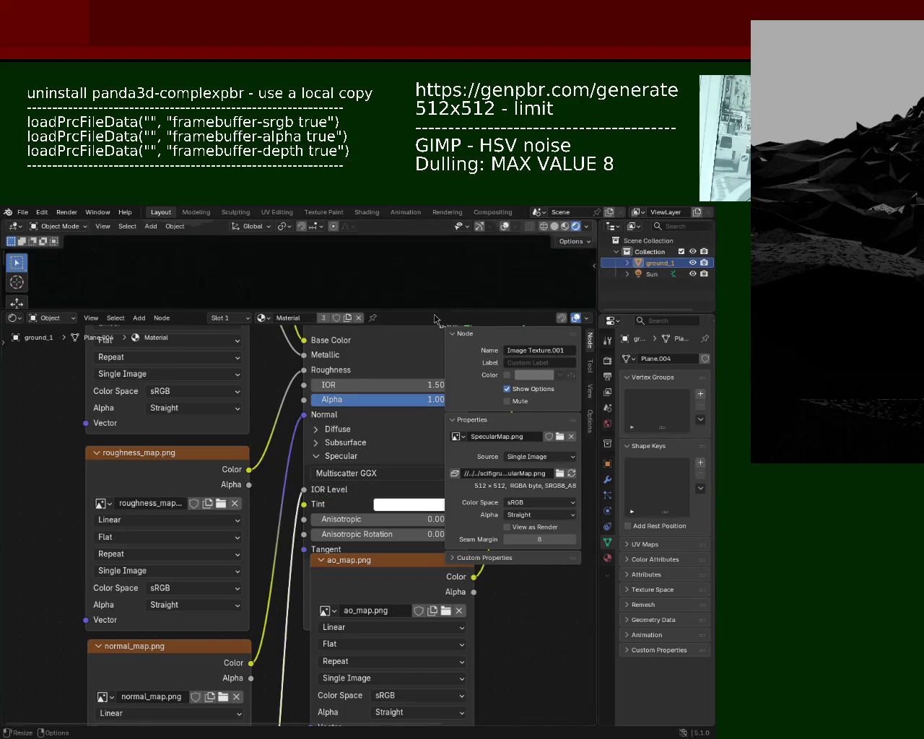
{"action": "left_click_drag", "start_coordinate": [434, 311], "coordinate": [404, 564]}
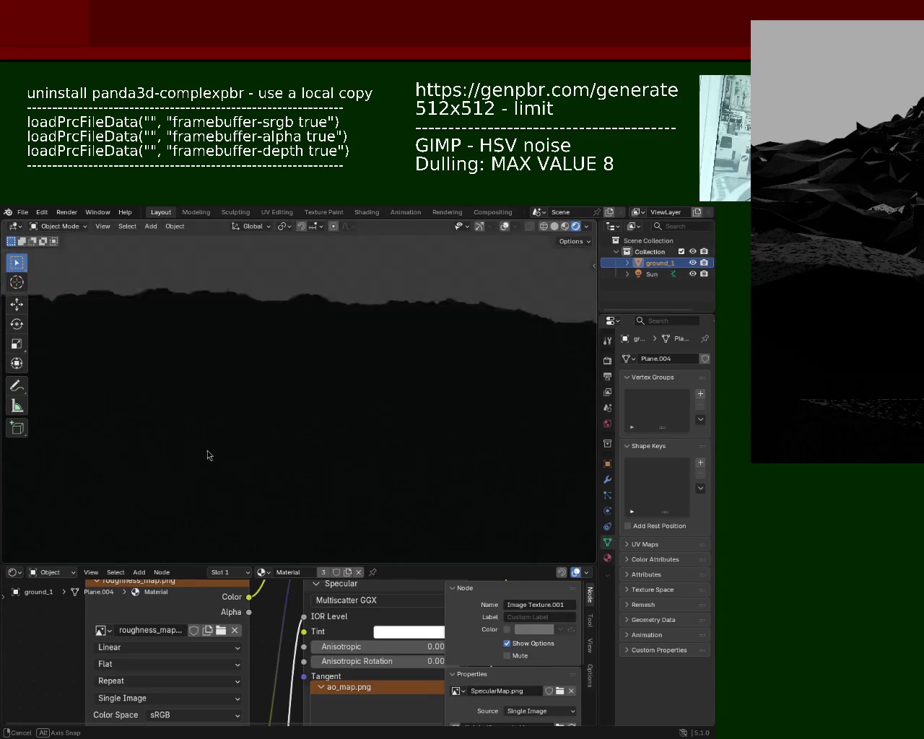
View the textured terrain in Material Preview, briefly check Solid shading, and save as ground_1.blend
{"action": "left_click", "coordinate": [565, 226]}
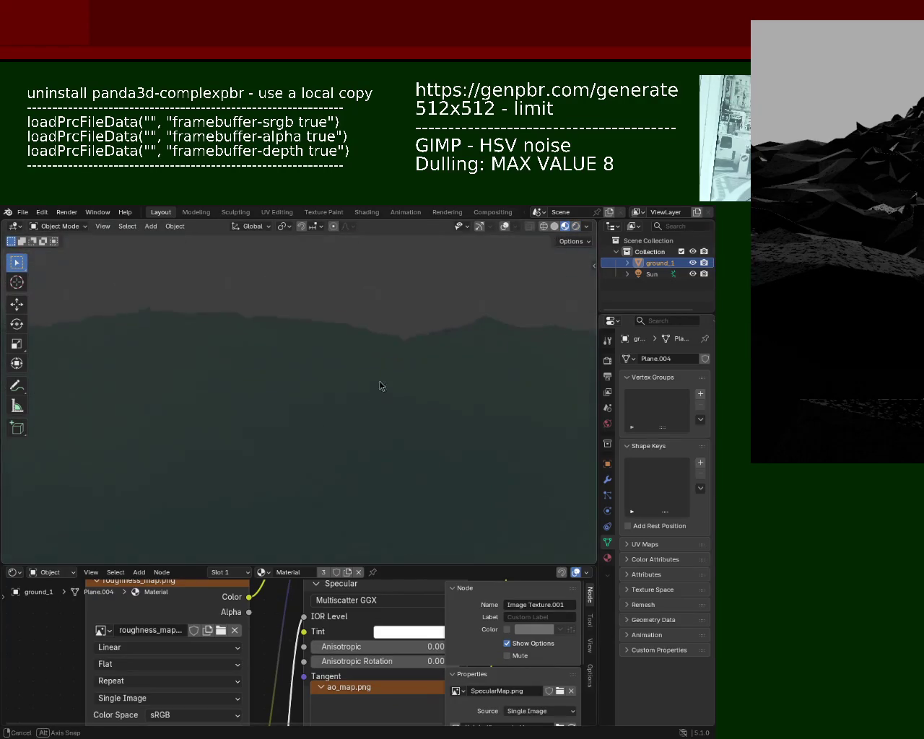
{"action": "right_click", "coordinate": [354, 462]}
{"action": "mouse_move", "coordinate": [327, 430]}
{"action": "middle_mouse_down", "text": "ctrl"}
{"action": "mouse_move", "coordinate": [344, 422]}
{"action": "mouse_move", "coordinate": [261, 441]}
{"action": "middle_mouse_up", "text": "ctrl"}
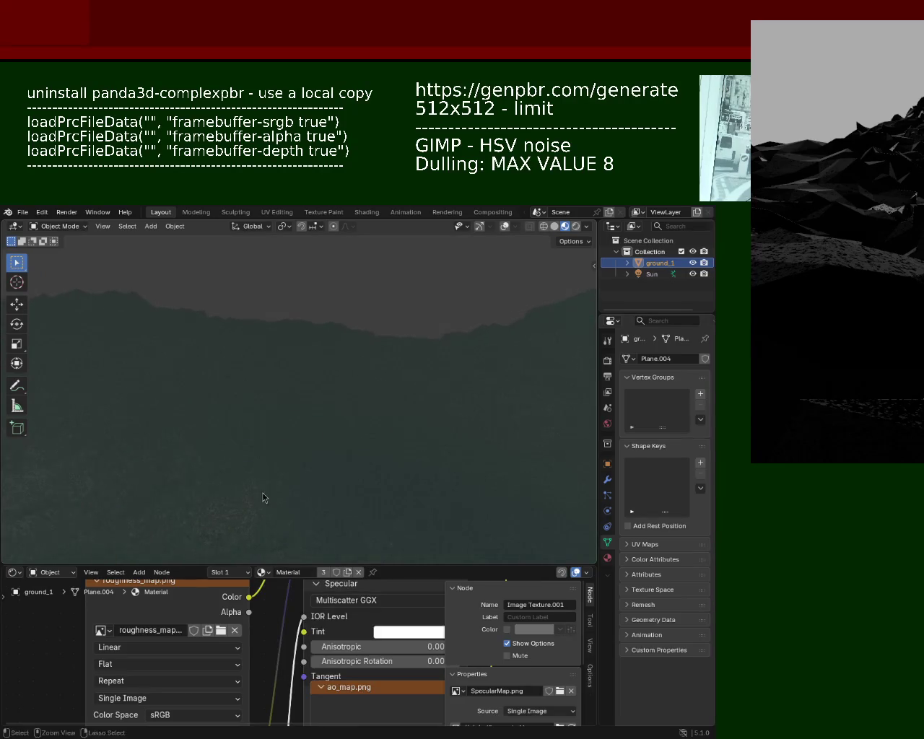
{"action": "mouse_move", "coordinate": [138, 486]}
{"action": "middle_mouse_down"}
{"action": "mouse_move", "coordinate": [88, 443]}
{"action": "mouse_move", "coordinate": [54, 477]}
{"action": "mouse_move", "coordinate": [27, 450]}
{"action": "mouse_move", "coordinate": [544, 417]}
{"action": "mouse_move", "coordinate": [706, 363]}
{"action": "middle_mouse_up"}
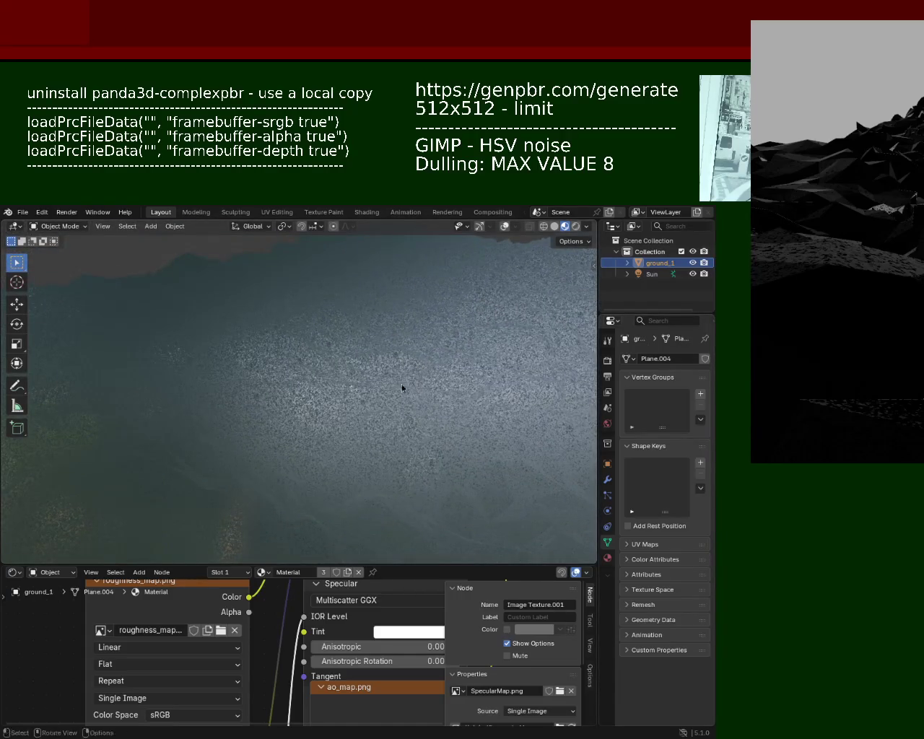
{"action": "left_click", "coordinate": [555, 226]}
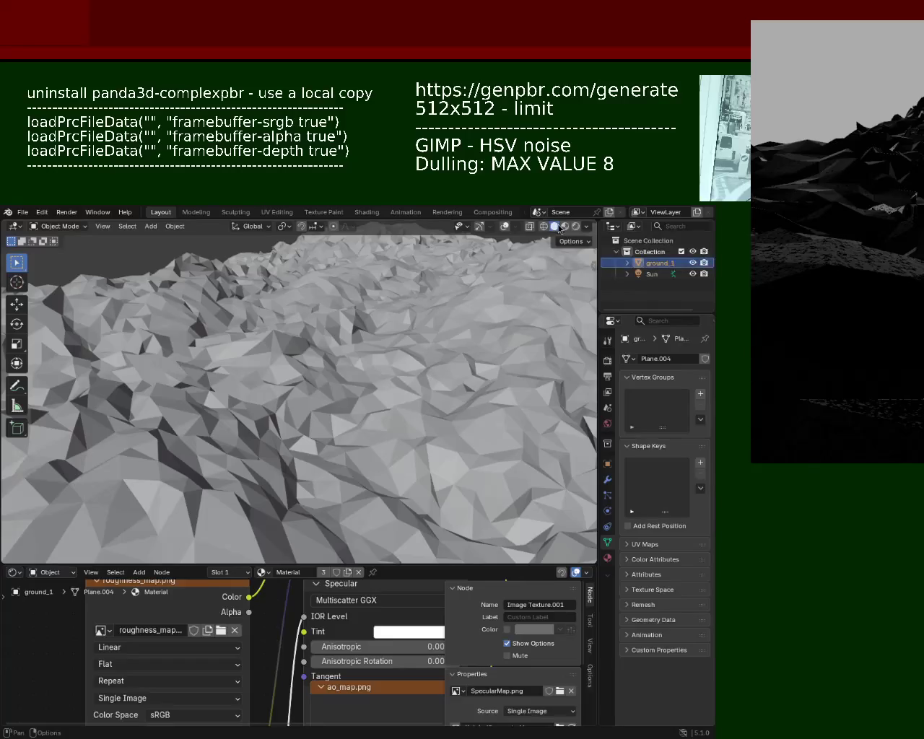
{"action": "left_click", "coordinate": [565, 226]}
{"action": "mouse_move", "coordinate": [465, 342]}
{"action": "middle_mouse_down"}
{"action": "mouse_move", "coordinate": [378, 456]}
{"action": "mouse_move", "coordinate": [375, 415]}
{"action": "mouse_move", "coordinate": [413, 403]}
{"action": "mouse_move", "coordinate": [436, 376]}
{"action": "middle_mouse_up"}
{"action": "key", "text": "ctrl+s"}
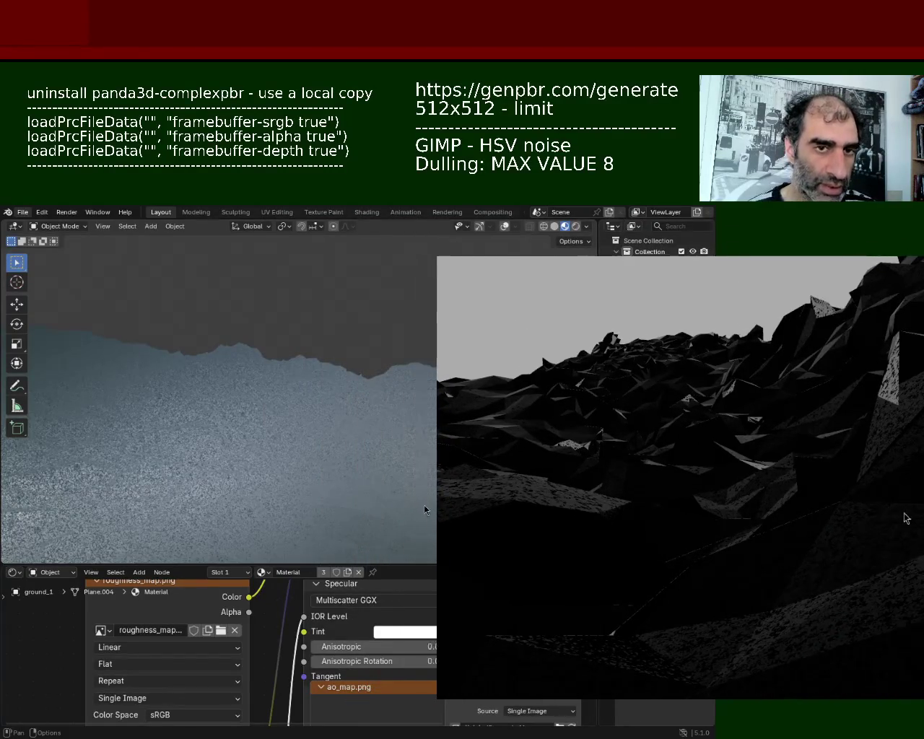
Export the terrain from the File menu, preview it in Panda3D, then close the render window
{"action": "left_click", "coordinate": [22, 212]}
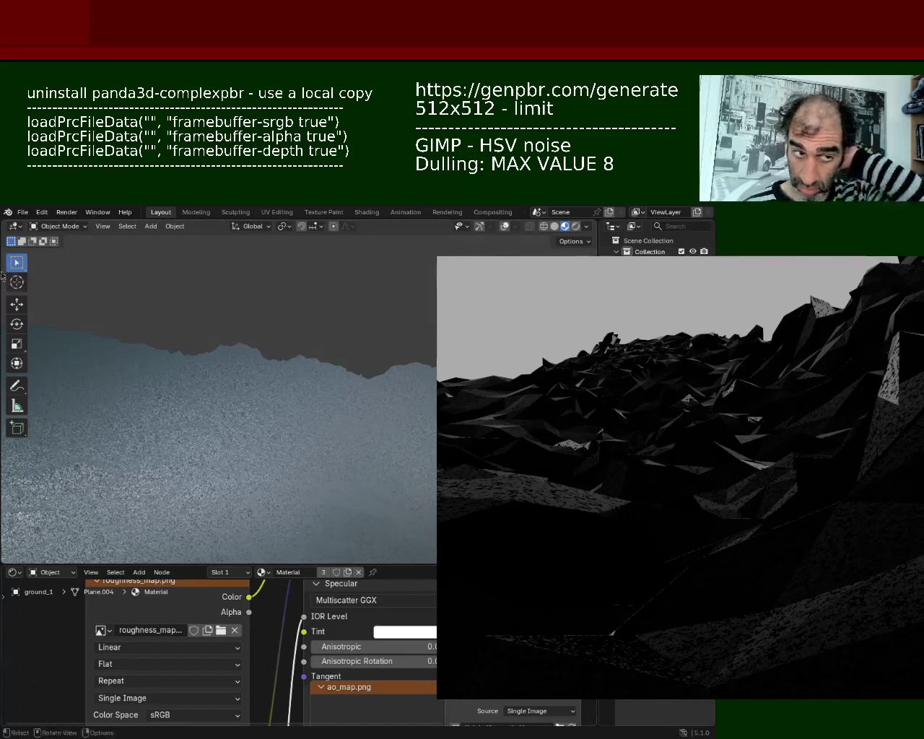
{"action": "key", "text": "Escape"}
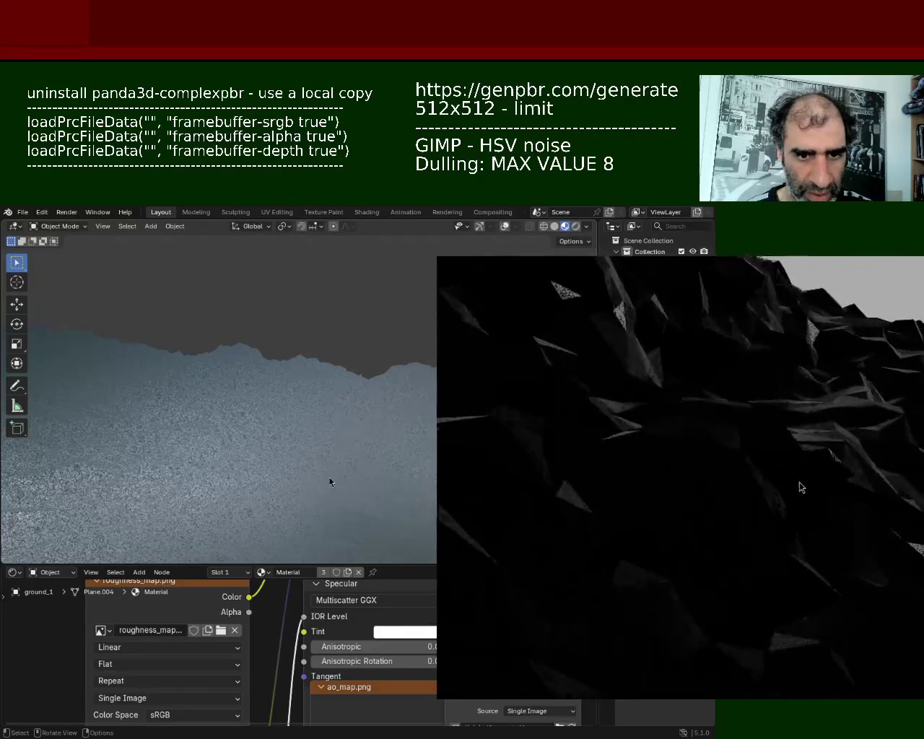
Reopen the Panda3D render window larger and higher up beside Blender
{"action": "mouse_move", "coordinate": [836, 290]}
{"action": "left_mouse_down", "text": "alt"}
{"action": "mouse_move", "coordinate": [388, 465]}
{"action": "mouse_move", "coordinate": [445, 466]}
{"action": "left_mouse_up", "text": "alt"}
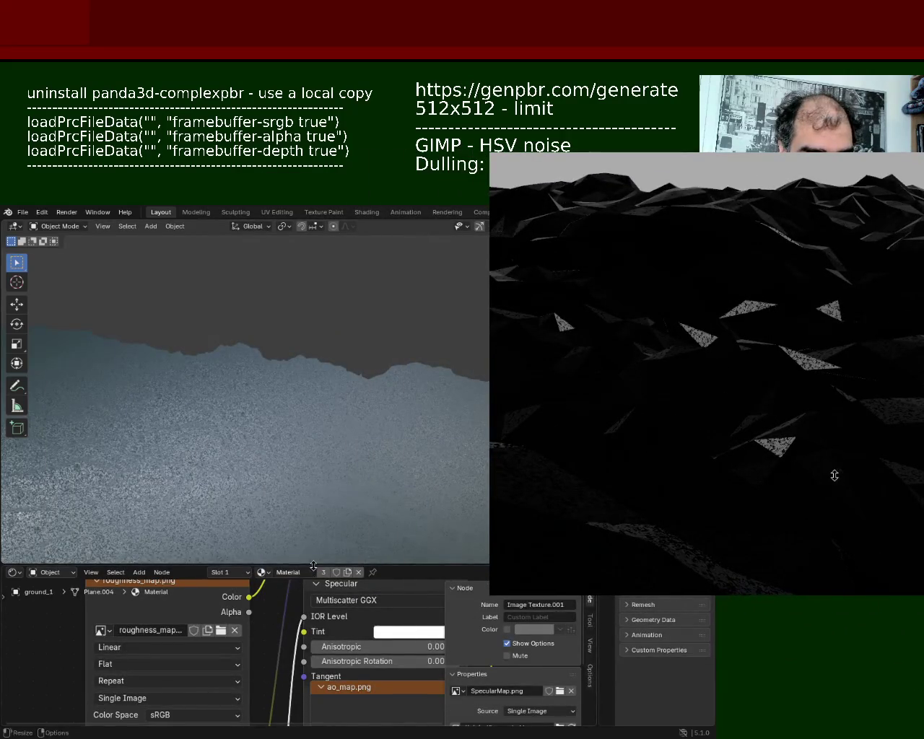
Move the SpecularMap link from IOR Level to Anisotropic and back to IOR Level
{"action": "left_click_drag", "start_coordinate": [294, 565], "coordinate": [294, 338]}
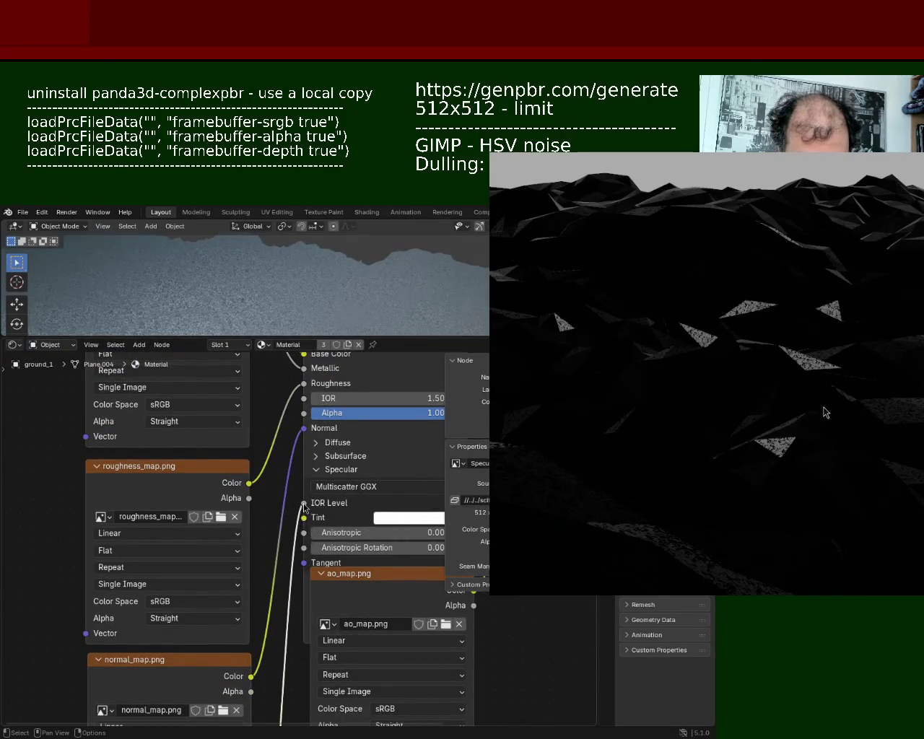
{"action": "left_click_drag", "start_coordinate": [304, 505], "coordinate": [304, 532]}
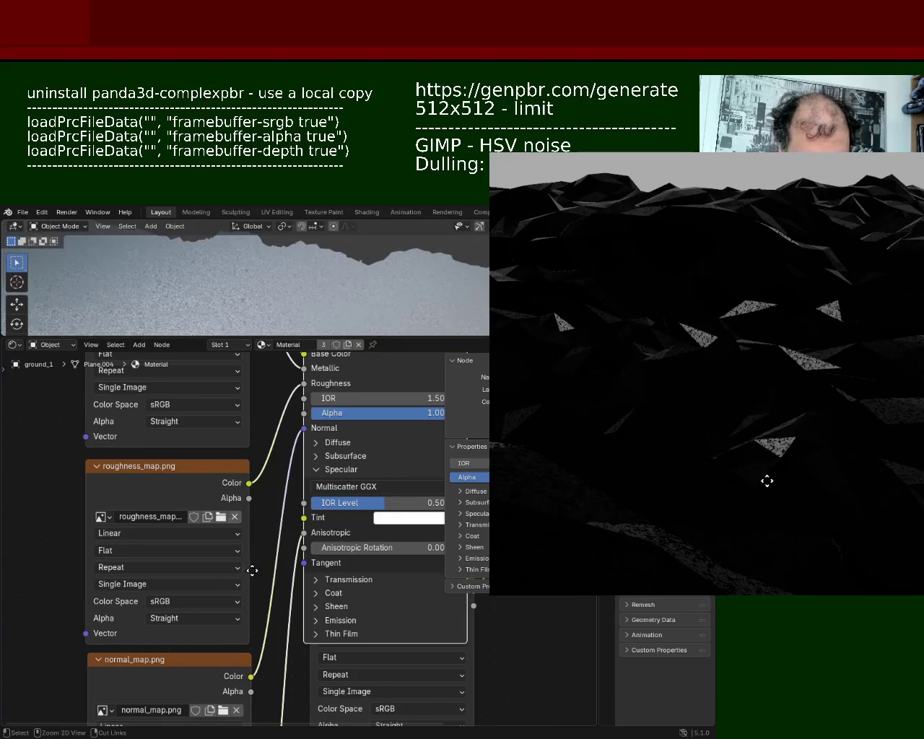
{"action": "middle_click_drag", "start_coordinate": [252, 570], "coordinate": [268, 644], "text": "ctrl"}
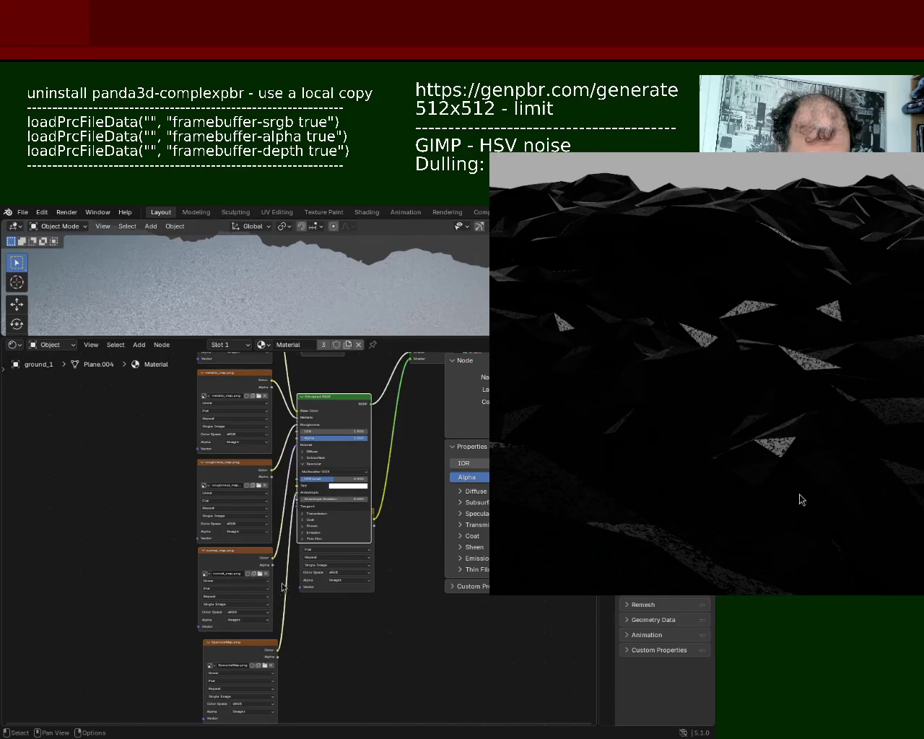
{"action": "scroll", "coordinate": [305, 505], "scroll_direction": "up", "scroll_amount": 4}
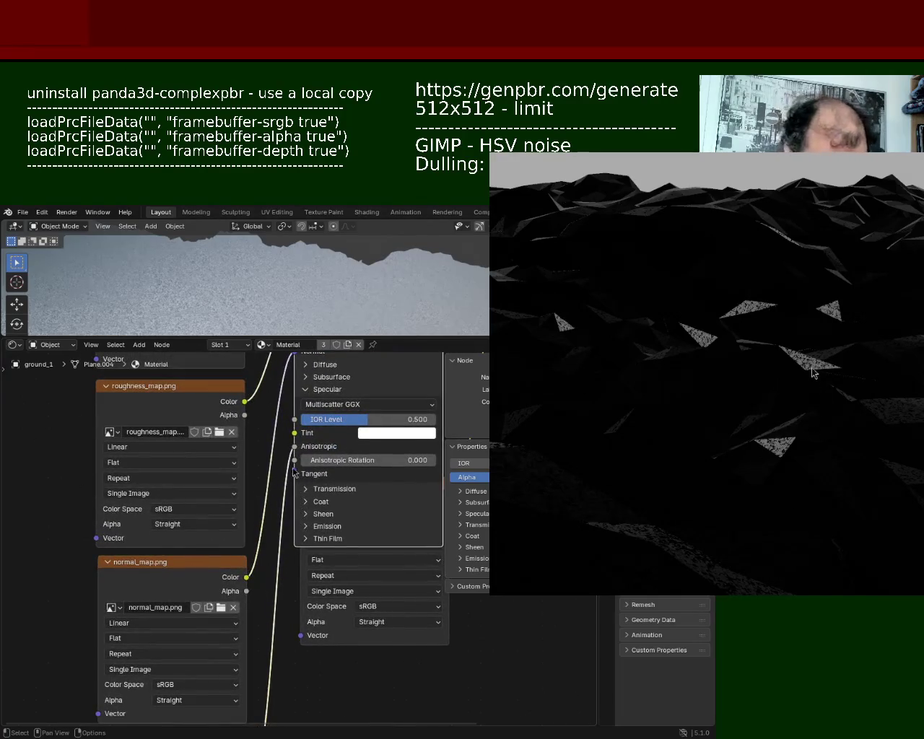
{"action": "mouse_move", "coordinate": [295, 446]}
{"action": "left_mouse_down"}
{"action": "mouse_move", "coordinate": [272, 470]}
{"action": "mouse_move", "coordinate": [294, 420]}
{"action": "mouse_move", "coordinate": [268, 565]}
{"action": "left_mouse_up"}
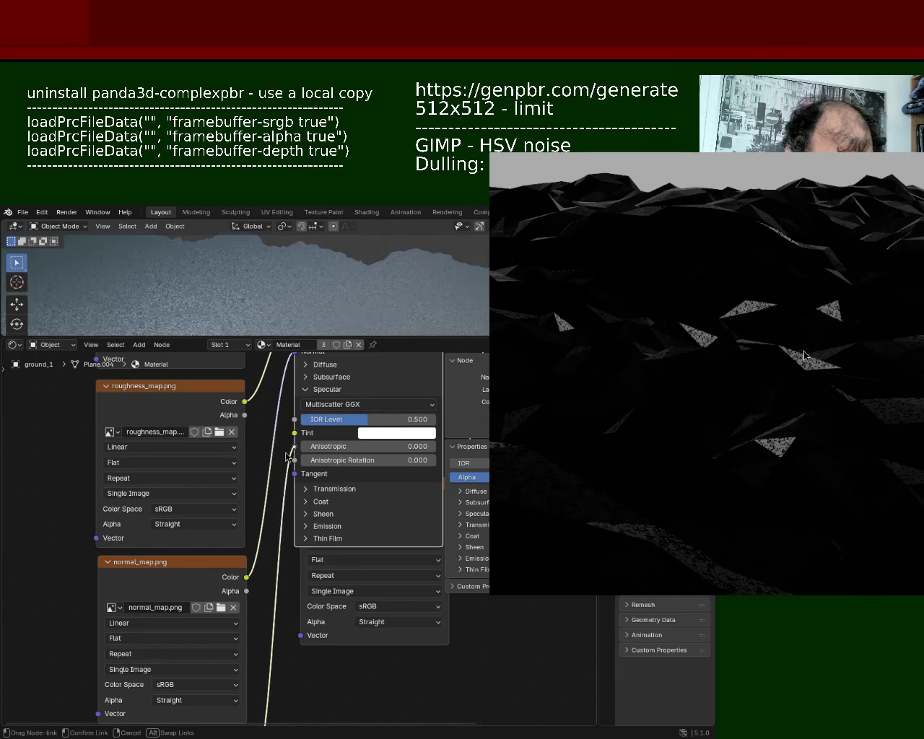
{"action": "left_click_drag", "start_coordinate": [268, 565], "coordinate": [294, 420]}
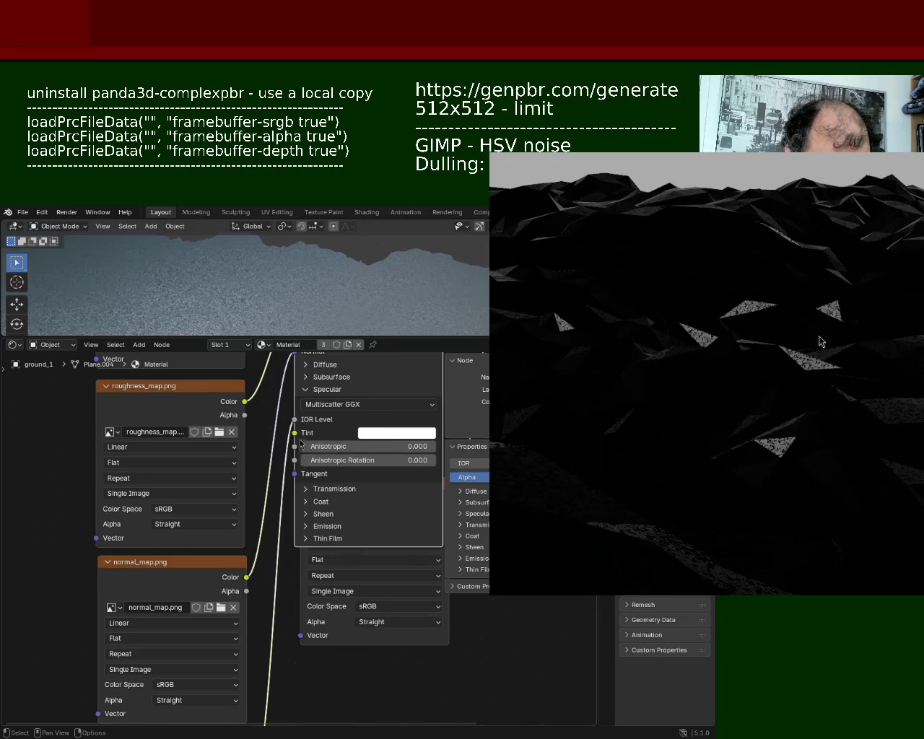
Detach the SpecularMap link and delete the texture node, leaving IOR Level at 0.500
{"action": "left_click_drag", "start_coordinate": [294, 420], "coordinate": [286, 462]}
{"action": "scroll", "coordinate": [299, 475], "scroll_direction": "down", "scroll_amount": 5}
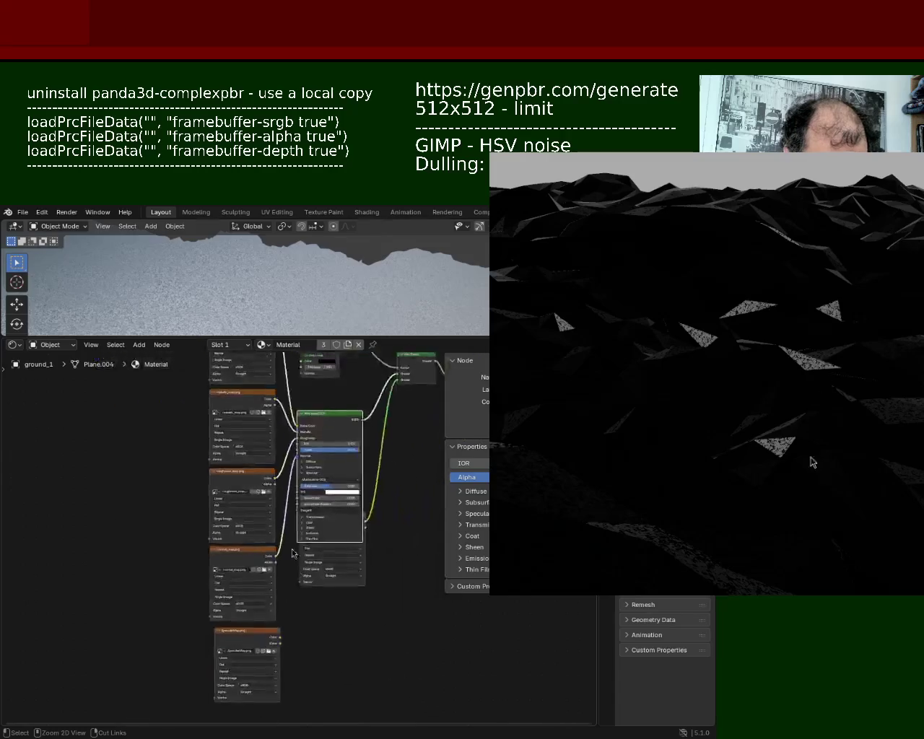
{"action": "scroll", "coordinate": [266, 644], "scroll_direction": "up", "scroll_amount": 4}
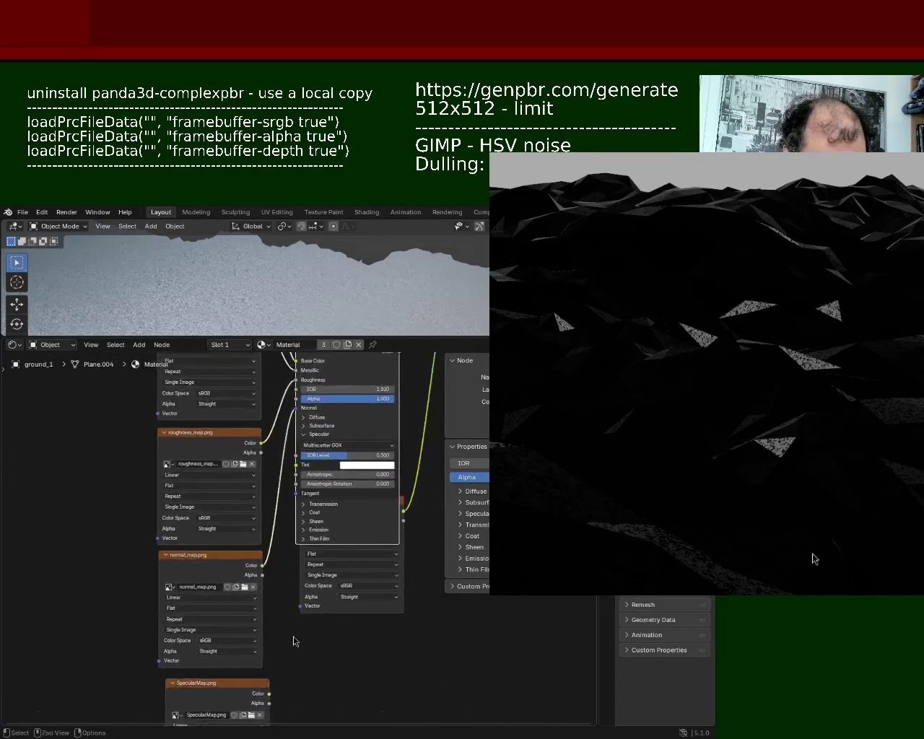
{"action": "key", "text": "Delete"}
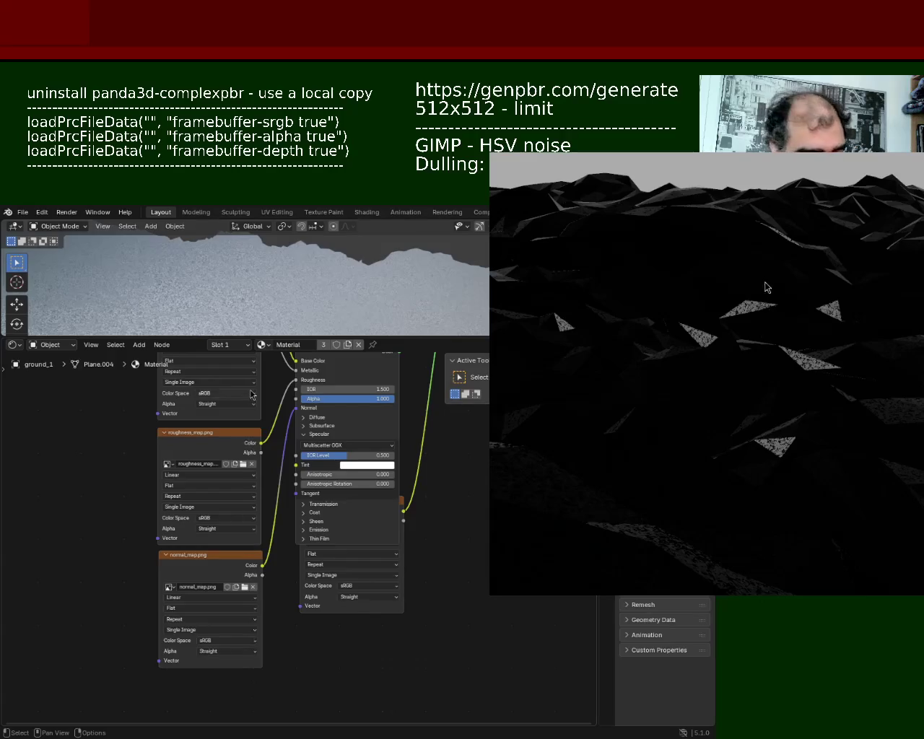
Export the terrain as glTF 2.0 from the File menu
{"action": "left_click", "coordinate": [26, 217]}
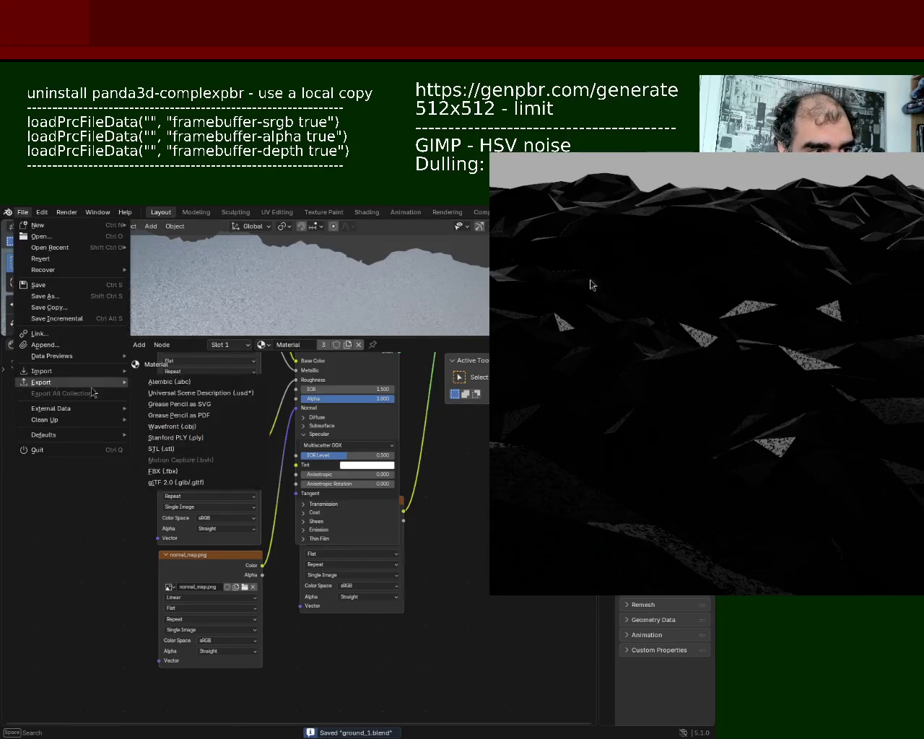
{"action": "left_click", "coordinate": [184, 483]}
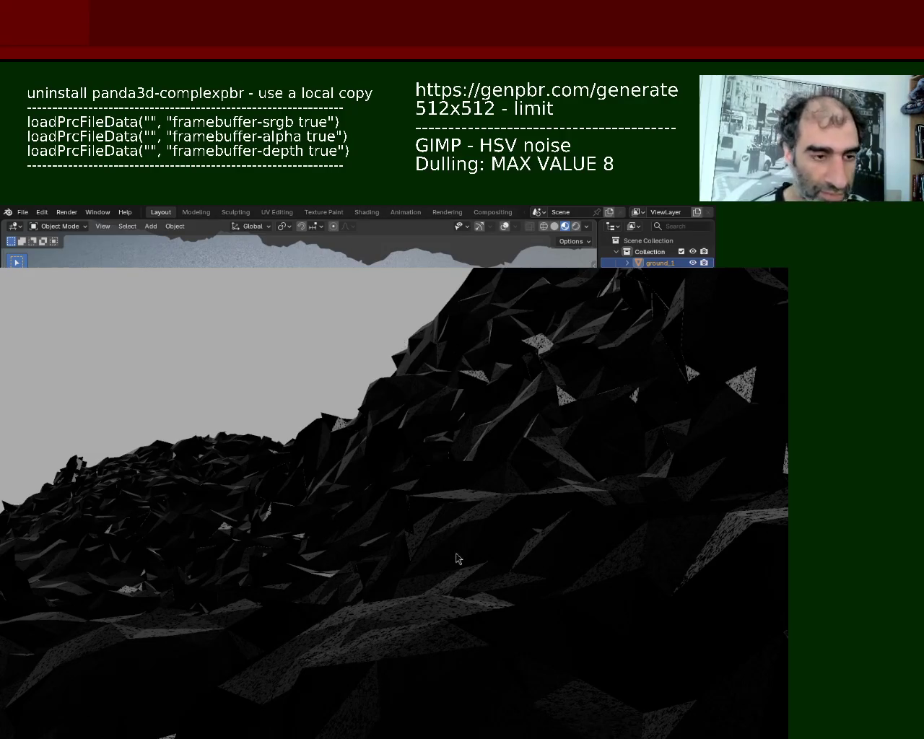
{"action": "mouse_move", "coordinate": [514, 672]}
{"action": "middle_mouse_down"}
{"action": "mouse_move", "coordinate": [357, 564]}
{"action": "mouse_move", "coordinate": [367, 505]}
{"action": "mouse_move", "coordinate": [526, 509]}
{"action": "mouse_move", "coordinate": [755, 571]}
{"action": "mouse_move", "coordinate": [600, 518]}
{"action": "mouse_move", "coordinate": [326, 543]}
{"action": "mouse_move", "coordinate": [334, 535]}
{"action": "mouse_move", "coordinate": [325, 506]}
{"action": "mouse_move", "coordinate": [371, 495]}
{"action": "mouse_move", "coordinate": [468, 517]}
{"action": "mouse_move", "coordinate": [516, 497]}
{"action": "mouse_move", "coordinate": [476, 470]}
{"action": "mouse_move", "coordinate": [475, 453]}
{"action": "mouse_move", "coordinate": [642, 473]}
{"action": "mouse_move", "coordinate": [672, 490]}
{"action": "mouse_move", "coordinate": [689, 522]}
{"action": "mouse_move", "coordinate": [715, 497]}
{"action": "mouse_move", "coordinate": [753, 496]}
{"action": "mouse_move", "coordinate": [741, 485]}
{"action": "mouse_move", "coordinate": [671, 473]}
{"action": "mouse_move", "coordinate": [486, 464]}
{"action": "mouse_move", "coordinate": [361, 478]}
{"action": "mouse_move", "coordinate": [342, 491]}
{"action": "mouse_move", "coordinate": [375, 474]}
{"action": "mouse_move", "coordinate": [433, 553]}
{"action": "middle_mouse_up"}
{"action": "mouse_move", "coordinate": [460, 604]}
{"action": "middle_mouse_down"}
{"action": "mouse_move", "coordinate": [470, 500]}
{"action": "mouse_move", "coordinate": [487, 457]}
{"action": "mouse_move", "coordinate": [521, 453]}
{"action": "mouse_move", "coordinate": [421, 466]}
{"action": "mouse_move", "coordinate": [433, 455]}
{"action": "mouse_move", "coordinate": [460, 454]}
{"action": "middle_mouse_up"}
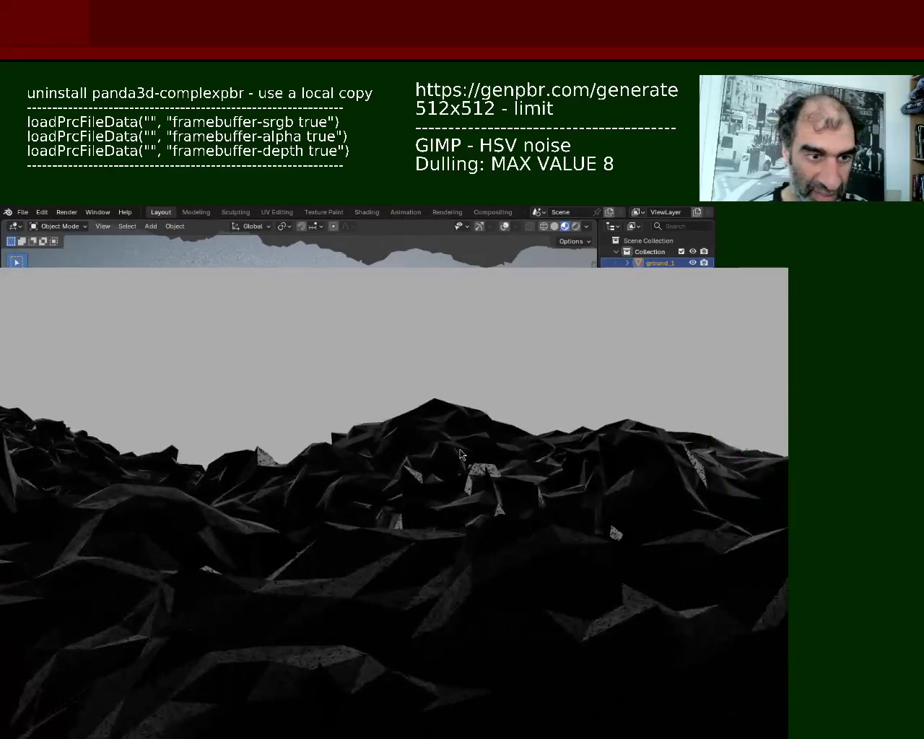
{"action": "mouse_move", "coordinate": [408, 572]}
{"action": "middle_mouse_down"}
{"action": "mouse_move", "coordinate": [415, 557]}
{"action": "mouse_move", "coordinate": [409, 604]}
{"action": "mouse_move", "coordinate": [438, 650]}
{"action": "mouse_move", "coordinate": [441, 619]}
{"action": "mouse_move", "coordinate": [455, 615]}
{"action": "mouse_move", "coordinate": [443, 646]}
{"action": "mouse_move", "coordinate": [435, 596]}
{"action": "mouse_move", "coordinate": [458, 602]}
{"action": "mouse_move", "coordinate": [484, 630]}
{"action": "mouse_move", "coordinate": [530, 621]}
{"action": "mouse_move", "coordinate": [265, 612]}
{"action": "middle_mouse_up"}
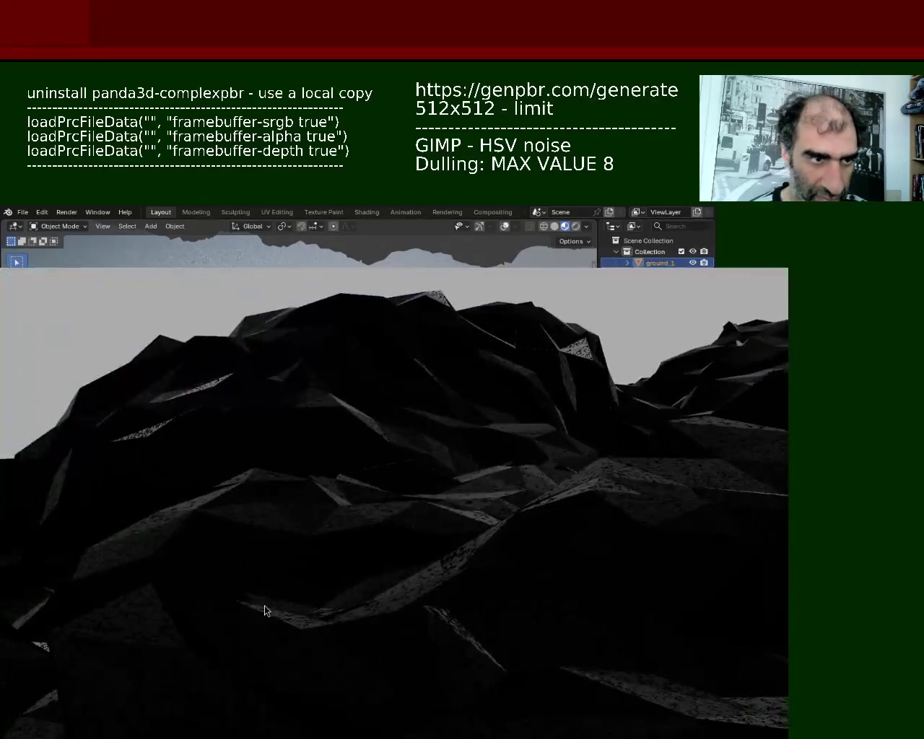
{"action": "mouse_move", "coordinate": [359, 540]}
{"action": "middle_mouse_down"}
{"action": "mouse_move", "coordinate": [446, 526]}
{"action": "mouse_move", "coordinate": [448, 545]}
{"action": "mouse_move", "coordinate": [469, 565]}
{"action": "mouse_move", "coordinate": [561, 537]}
{"action": "mouse_move", "coordinate": [627, 558]}
{"action": "mouse_move", "coordinate": [541, 553]}
{"action": "mouse_move", "coordinate": [386, 513]}
{"action": "mouse_move", "coordinate": [458, 614]}
{"action": "mouse_move", "coordinate": [444, 486]}
{"action": "mouse_move", "coordinate": [455, 681]}
{"action": "mouse_move", "coordinate": [458, 594]}
{"action": "mouse_move", "coordinate": [435, 602]}
{"action": "mouse_move", "coordinate": [457, 555]}
{"action": "mouse_move", "coordinate": [580, 522]}
{"action": "mouse_move", "coordinate": [483, 629]}
{"action": "mouse_move", "coordinate": [436, 589]}
{"action": "mouse_move", "coordinate": [377, 613]}
{"action": "mouse_move", "coordinate": [470, 547]}
{"action": "mouse_move", "coordinate": [487, 563]}
{"action": "mouse_move", "coordinate": [542, 568]}
{"action": "mouse_move", "coordinate": [576, 561]}
{"action": "mouse_move", "coordinate": [603, 535]}
{"action": "mouse_move", "coordinate": [660, 584]}
{"action": "mouse_move", "coordinate": [720, 602]}
{"action": "mouse_move", "coordinate": [699, 638]}
{"action": "mouse_move", "coordinate": [708, 613]}
{"action": "mouse_move", "coordinate": [674, 588]}
{"action": "mouse_move", "coordinate": [613, 626]}
{"action": "mouse_move", "coordinate": [619, 569]}
{"action": "mouse_move", "coordinate": [635, 568]}
{"action": "mouse_move", "coordinate": [624, 602]}
{"action": "mouse_move", "coordinate": [623, 581]}
{"action": "mouse_move", "coordinate": [589, 566]}
{"action": "mouse_move", "coordinate": [489, 592]}
{"action": "mouse_move", "coordinate": [415, 582]}
{"action": "mouse_move", "coordinate": [429, 624]}
{"action": "mouse_move", "coordinate": [512, 592]}
{"action": "mouse_move", "coordinate": [582, 586]}
{"action": "middle_mouse_up"}
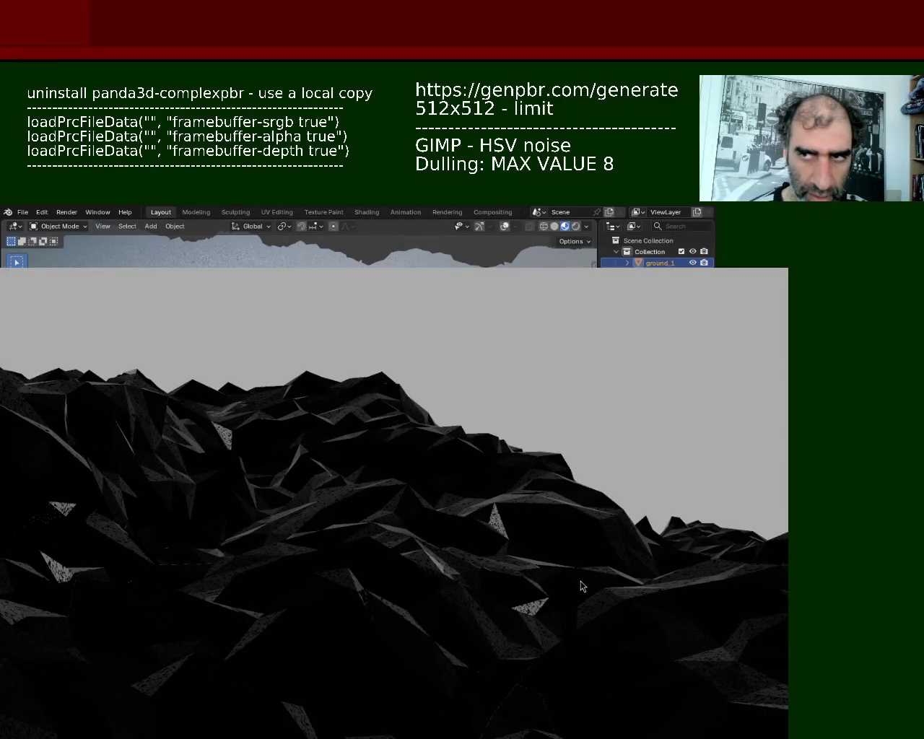
{"action": "mouse_move", "coordinate": [582, 587]}
{"action": "middle_mouse_down"}
{"action": "mouse_move", "coordinate": [588, 596]}
{"action": "mouse_move", "coordinate": [660, 611]}
{"action": "mouse_move", "coordinate": [548, 579]}
{"action": "mouse_move", "coordinate": [528, 592]}
{"action": "mouse_move", "coordinate": [473, 571]}
{"action": "mouse_move", "coordinate": [330, 587]}
{"action": "mouse_move", "coordinate": [398, 588]}
{"action": "mouse_move", "coordinate": [509, 629]}
{"action": "mouse_move", "coordinate": [546, 588]}
{"action": "mouse_move", "coordinate": [576, 611]}
{"action": "mouse_move", "coordinate": [541, 623]}
{"action": "mouse_move", "coordinate": [528, 588]}
{"action": "mouse_move", "coordinate": [330, 588]}
{"action": "mouse_move", "coordinate": [320, 603]}
{"action": "mouse_move", "coordinate": [315, 408]}
{"action": "middle_mouse_up"}
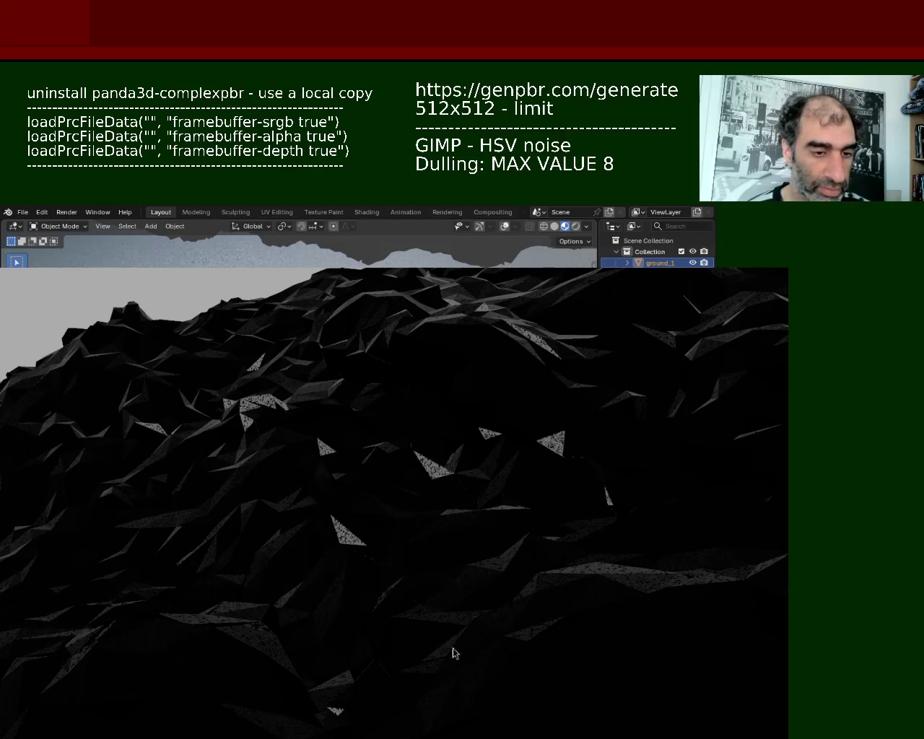
{"action": "mouse_move", "coordinate": [497, 718]}
{"action": "middle_mouse_down"}
{"action": "mouse_move", "coordinate": [487, 653]}
{"action": "mouse_move", "coordinate": [520, 629]}
{"action": "mouse_move", "coordinate": [423, 603]}
{"action": "mouse_move", "coordinate": [382, 657]}
{"action": "mouse_move", "coordinate": [409, 633]}
{"action": "mouse_move", "coordinate": [465, 611]}
{"action": "mouse_move", "coordinate": [501, 631]}
{"action": "mouse_move", "coordinate": [413, 656]}
{"action": "mouse_move", "coordinate": [435, 648]}
{"action": "mouse_move", "coordinate": [470, 669]}
{"action": "mouse_move", "coordinate": [501, 643]}
{"action": "mouse_move", "coordinate": [476, 654]}
{"action": "mouse_move", "coordinate": [477, 626]}
{"action": "mouse_move", "coordinate": [433, 660]}
{"action": "mouse_move", "coordinate": [472, 631]}
{"action": "mouse_move", "coordinate": [466, 617]}
{"action": "middle_mouse_up"}
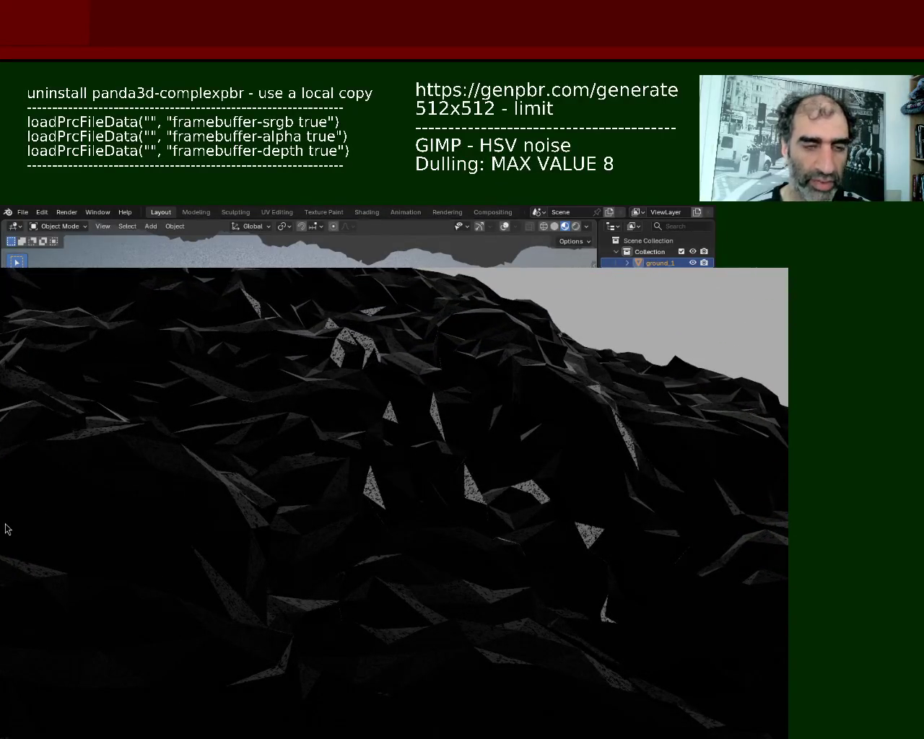
{"action": "mouse_move", "coordinate": [429, 662]}
{"action": "middle_mouse_down"}
{"action": "mouse_move", "coordinate": [395, 675]}
{"action": "mouse_move", "coordinate": [451, 643]}
{"action": "mouse_move", "coordinate": [470, 656]}
{"action": "mouse_move", "coordinate": [429, 697]}
{"action": "mouse_move", "coordinate": [415, 654]}
{"action": "mouse_move", "coordinate": [435, 629]}
{"action": "mouse_move", "coordinate": [423, 693]}
{"action": "mouse_move", "coordinate": [450, 642]}
{"action": "mouse_move", "coordinate": [404, 619]}
{"action": "mouse_move", "coordinate": [320, 643]}
{"action": "mouse_move", "coordinate": [263, 640]}
{"action": "mouse_move", "coordinate": [332, 649]}
{"action": "mouse_move", "coordinate": [354, 639]}
{"action": "middle_mouse_up"}
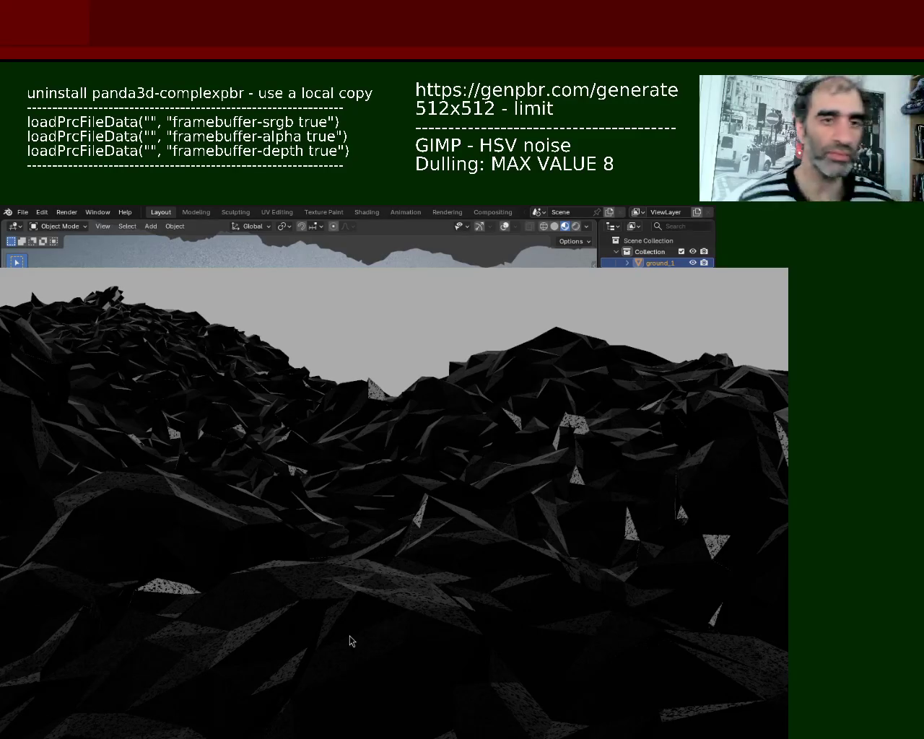
{"action": "middle_click_drag", "start_coordinate": [320, 276], "coordinate": [365, 305]}
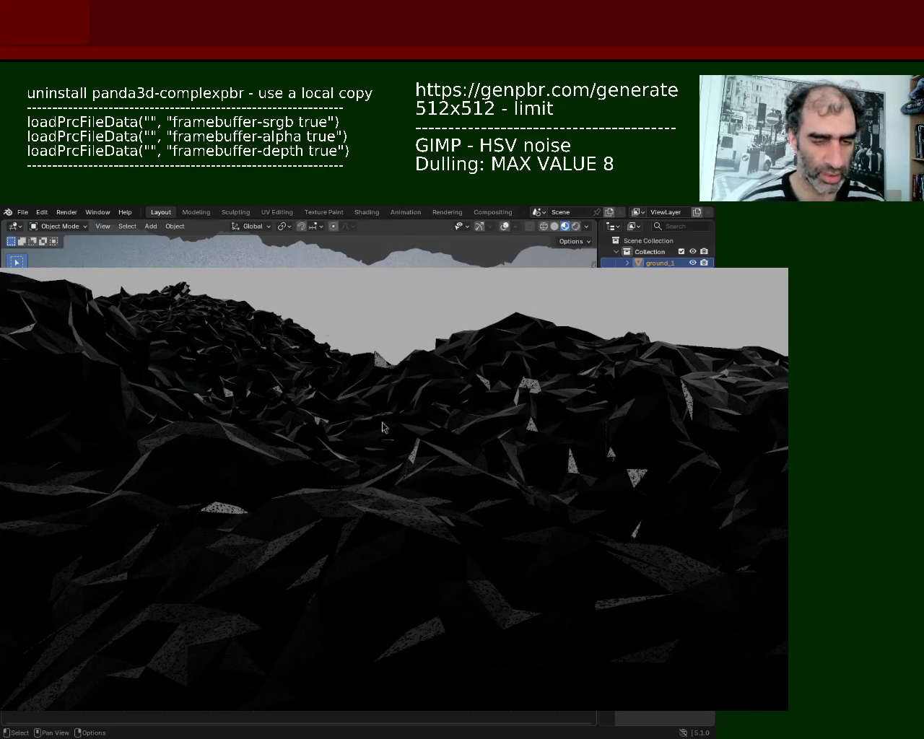
{"action": "key", "text": "Escape"}
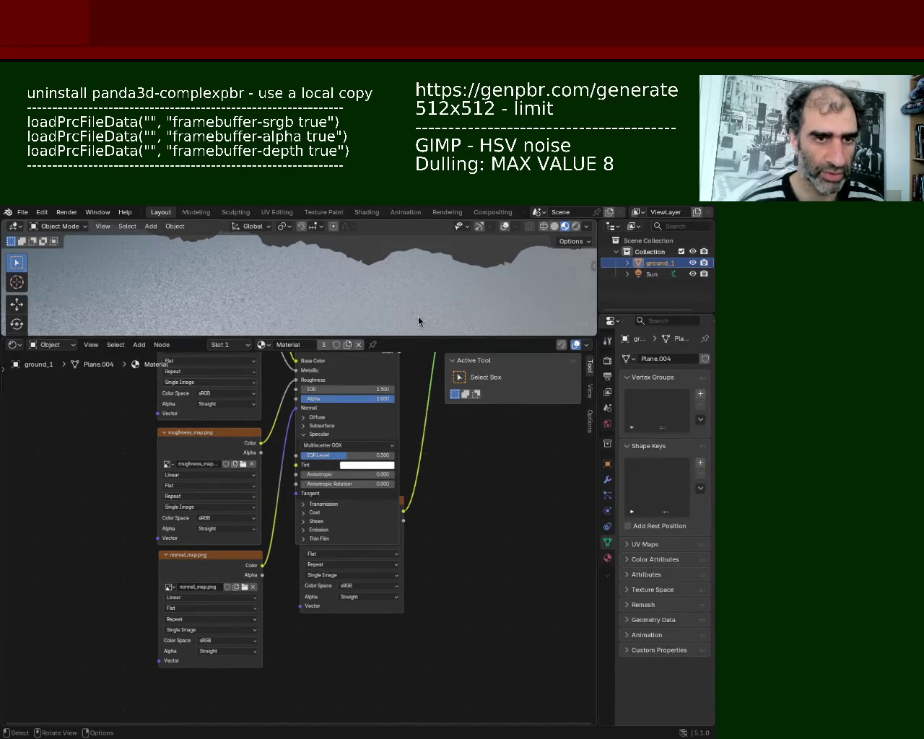
Enlarge the 3D viewport and delete the old ground_1 terrain object, leaving only the Sun
{"action": "left_click_drag", "start_coordinate": [423, 339], "coordinate": [389, 625]}
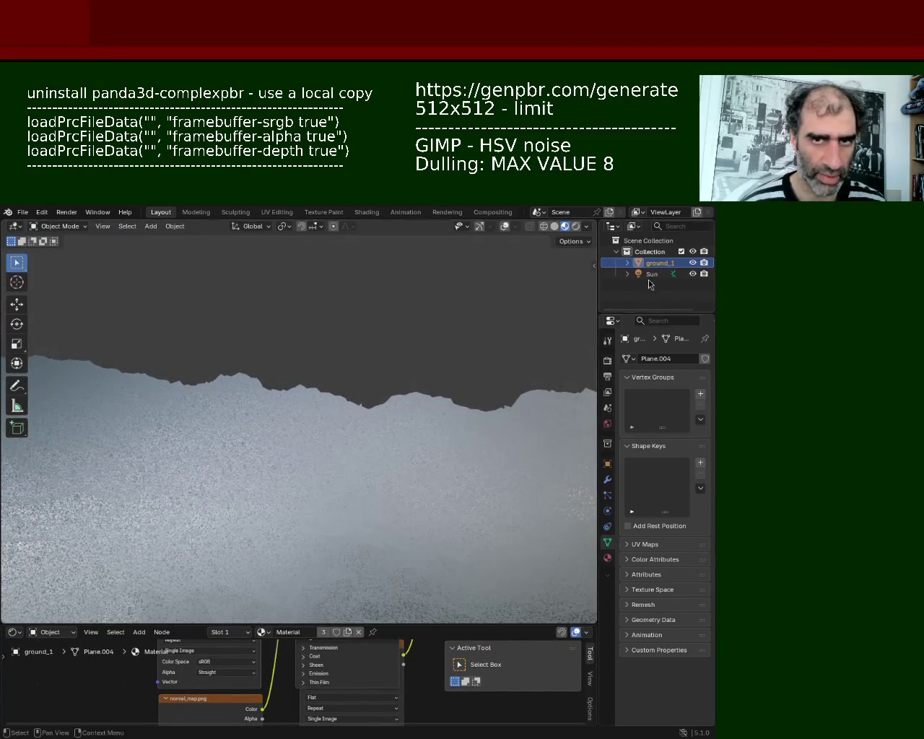
{"action": "key", "text": "Delete"}
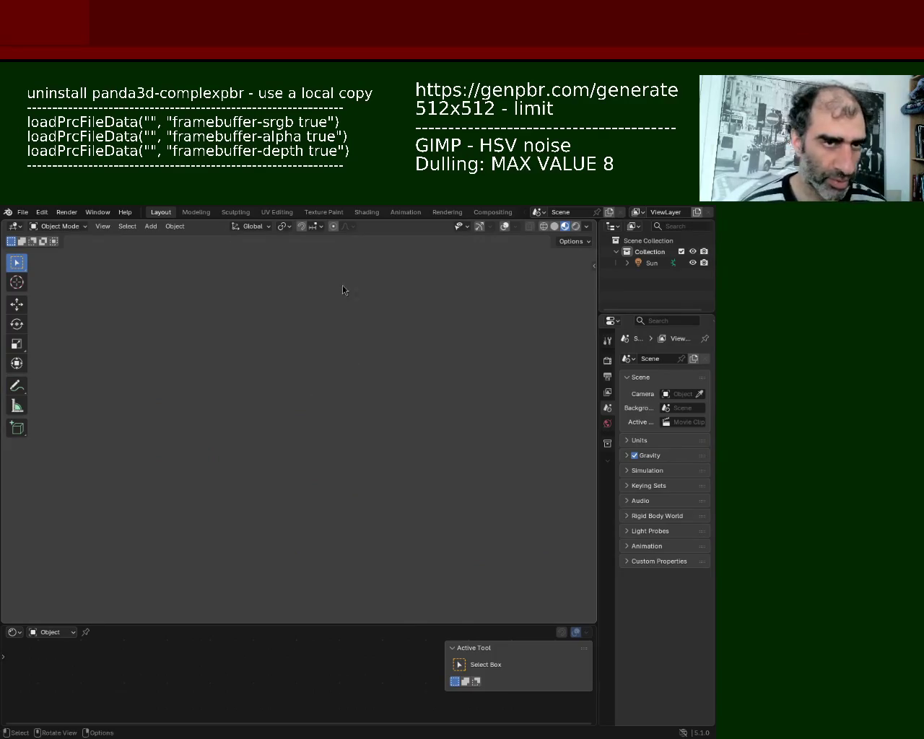
{"action": "left_click", "coordinate": [177, 229]}
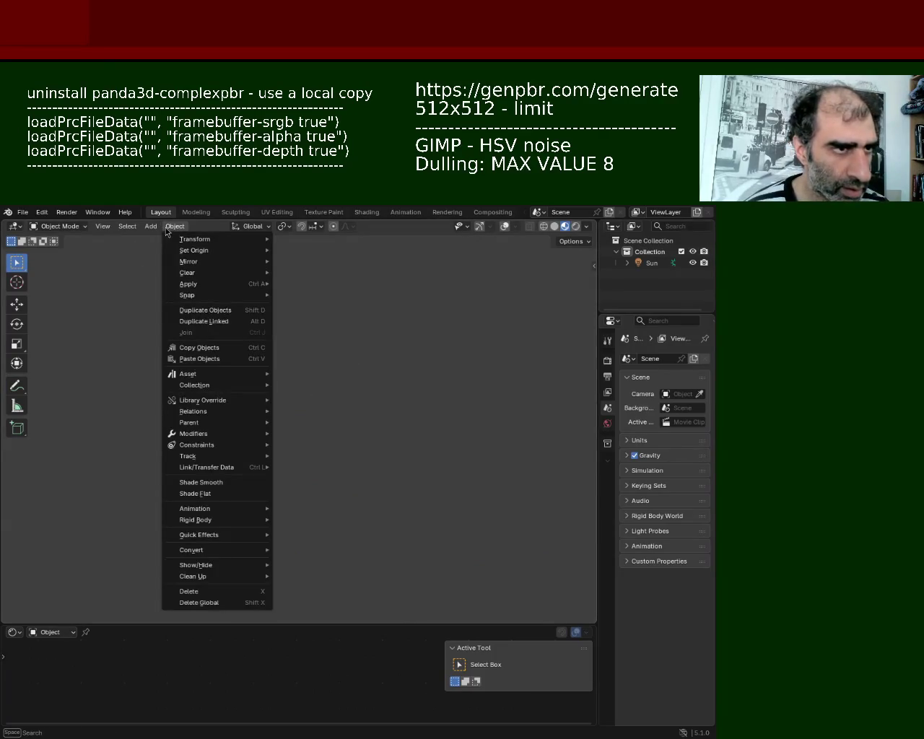
Add a new Plane mesh and frame it with the navigation gizmo and overlays shown
{"action": "left_click", "coordinate": [264, 239]}
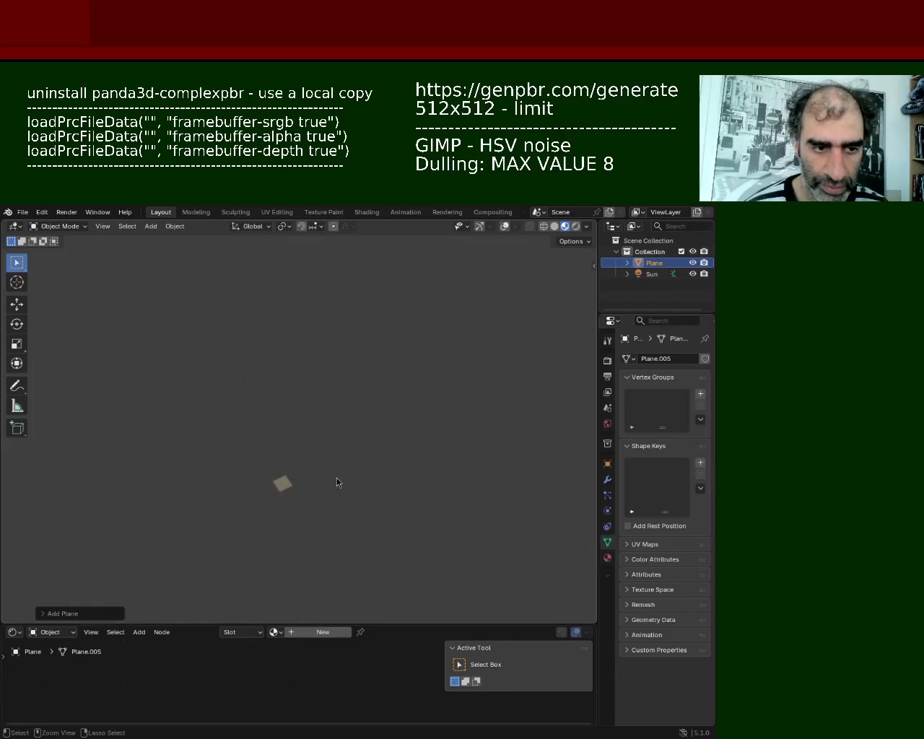
{"action": "middle_click_drag", "start_coordinate": [331, 489], "coordinate": [351, 409]}
{"action": "scroll", "coordinate": [371, 421], "scroll_direction": "up", "scroll_amount": 5}
{"action": "middle_click_drag", "start_coordinate": [477, 525], "coordinate": [399, 468], "text": "shift"}
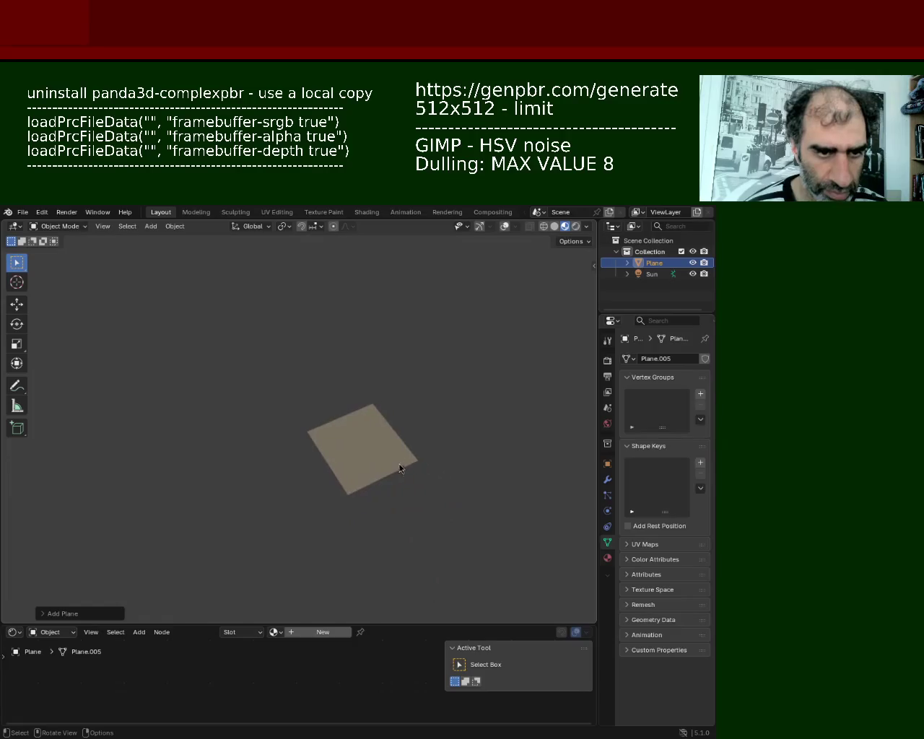
{"action": "left_click", "coordinate": [481, 227]}
{"action": "left_click", "coordinate": [504, 226]}
{"action": "middle_click_drag", "start_coordinate": [473, 378], "coordinate": [427, 421]}
In Edit Mode, subdivide the plane six times into a dense grid
{"action": "key", "text": "Tab"}
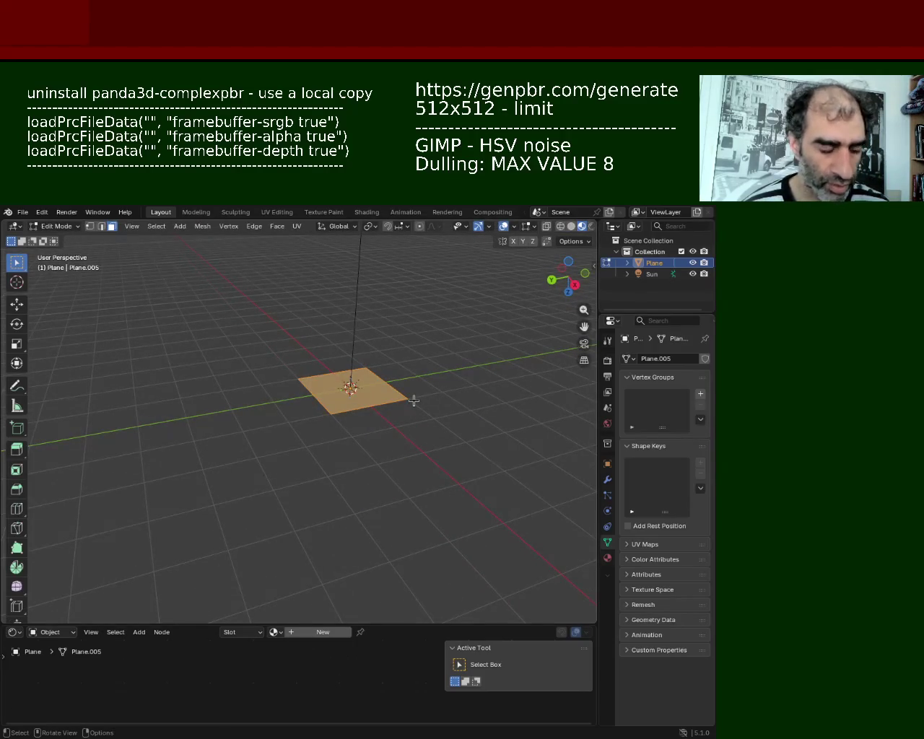
{"action": "right_click", "coordinate": [414, 401]}
{"action": "left_click", "coordinate": [414, 401]}
{"action": "right_click", "coordinate": [414, 401]}
{"action": "left_click", "coordinate": [414, 400]}
{"action": "right_click", "coordinate": [414, 401]}
{"action": "left_click", "coordinate": [414, 401]}
{"action": "right_click", "coordinate": [414, 401]}
{"action": "left_click", "coordinate": [414, 401]}
{"action": "right_click", "coordinate": [414, 401]}
{"action": "left_click", "coordinate": [414, 401]}
{"action": "right_click", "coordinate": [414, 400]}
{"action": "left_click", "coordinate": [414, 401]}
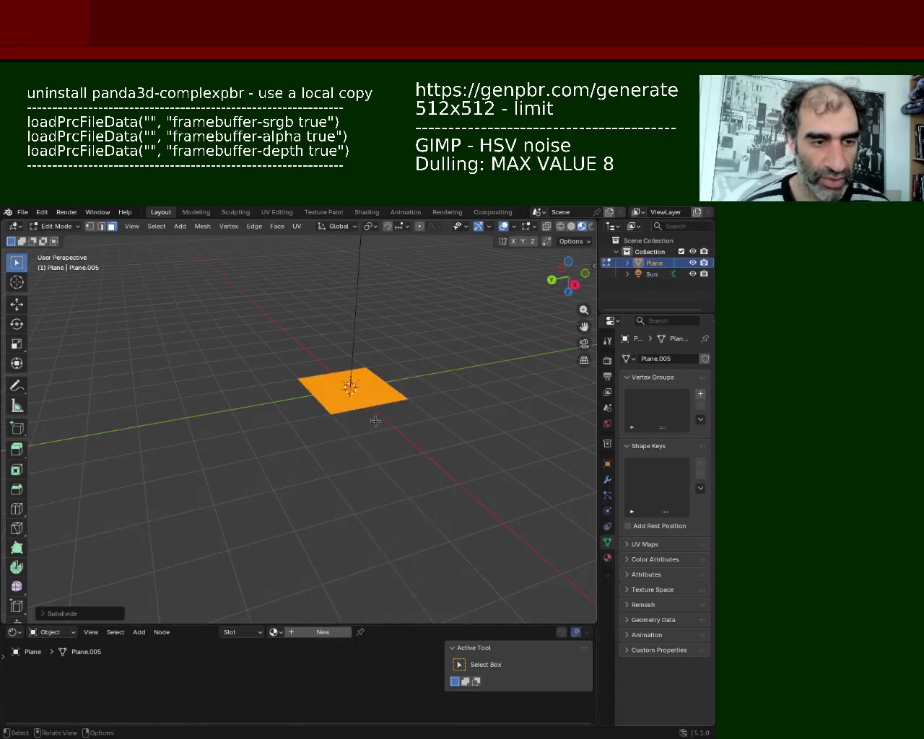
Scale the plane up to a much larger size
{"action": "key", "text": "s"}
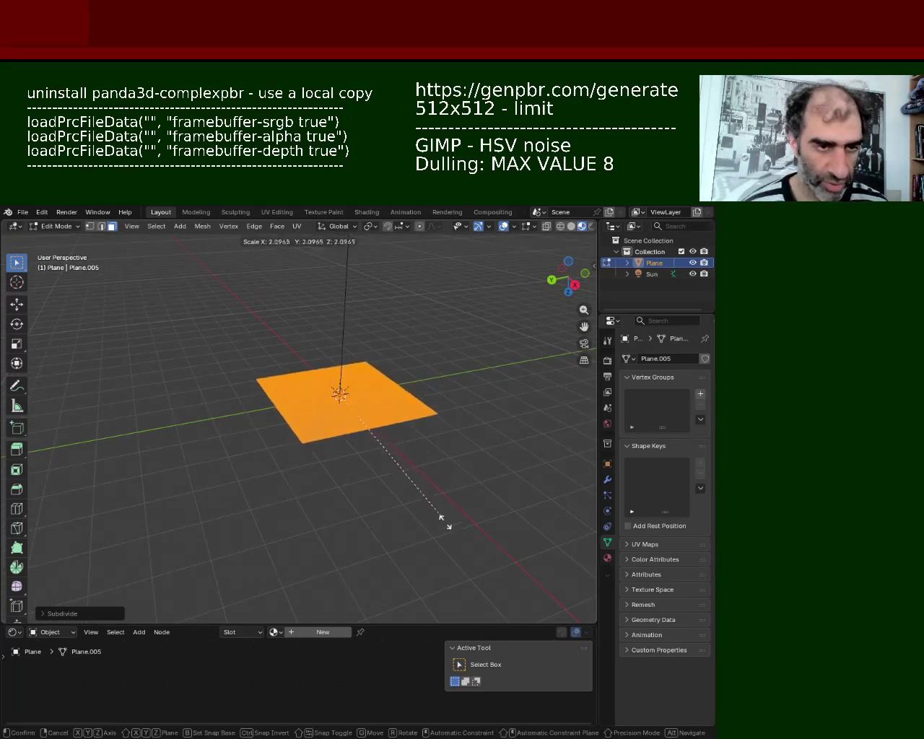
{"action": "left_click", "coordinate": [49, 489]}
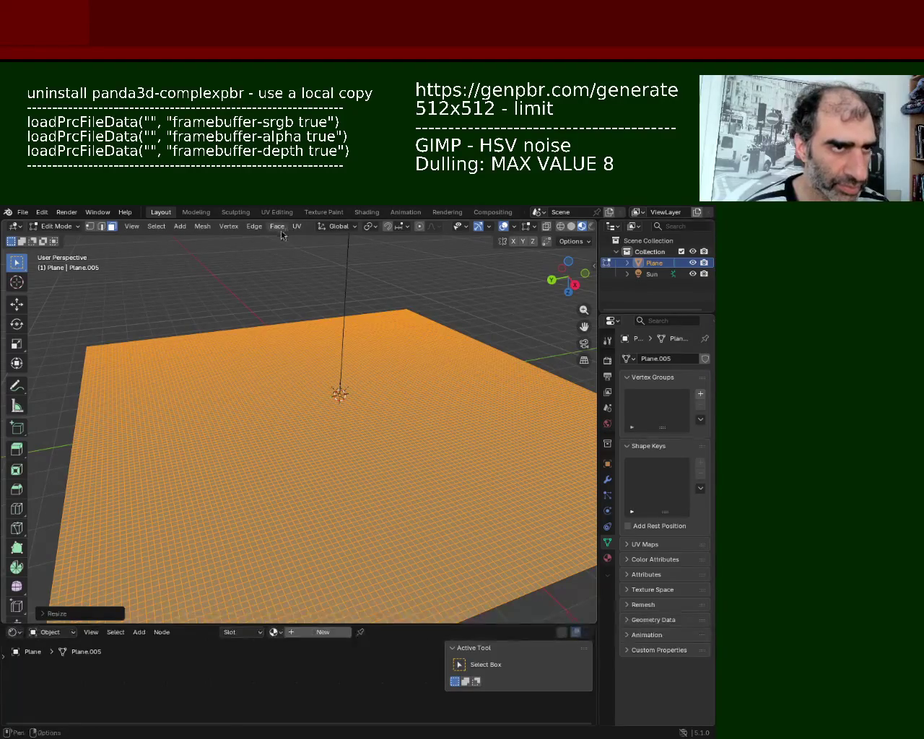
{"action": "left_click", "coordinate": [14, 632]}
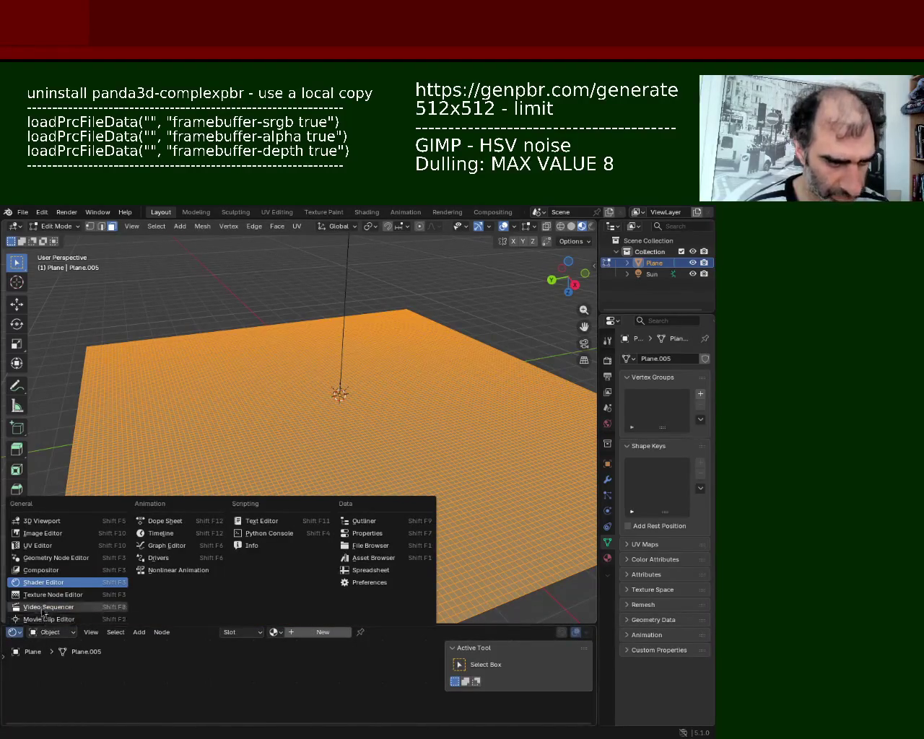
Open a Geometry Node Editor and give the plane a Geometry Nodes modifier using the 'Geometry Nodes' group
{"action": "left_click", "coordinate": [65, 557]}
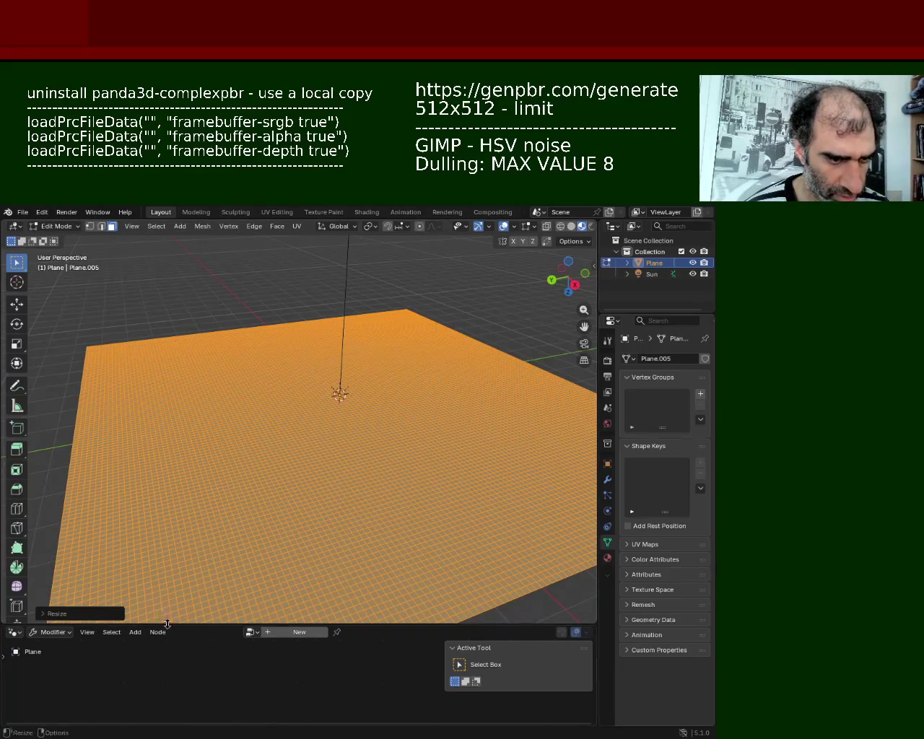
{"action": "left_click_drag", "start_coordinate": [166, 625], "coordinate": [167, 433]}
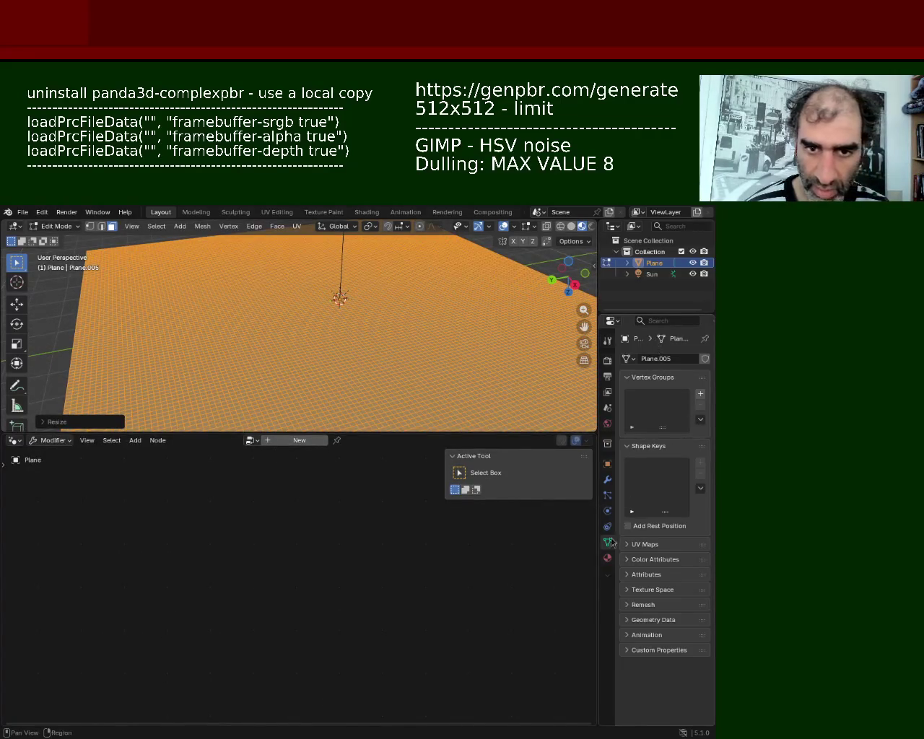
{"action": "left_click", "coordinate": [607, 480]}
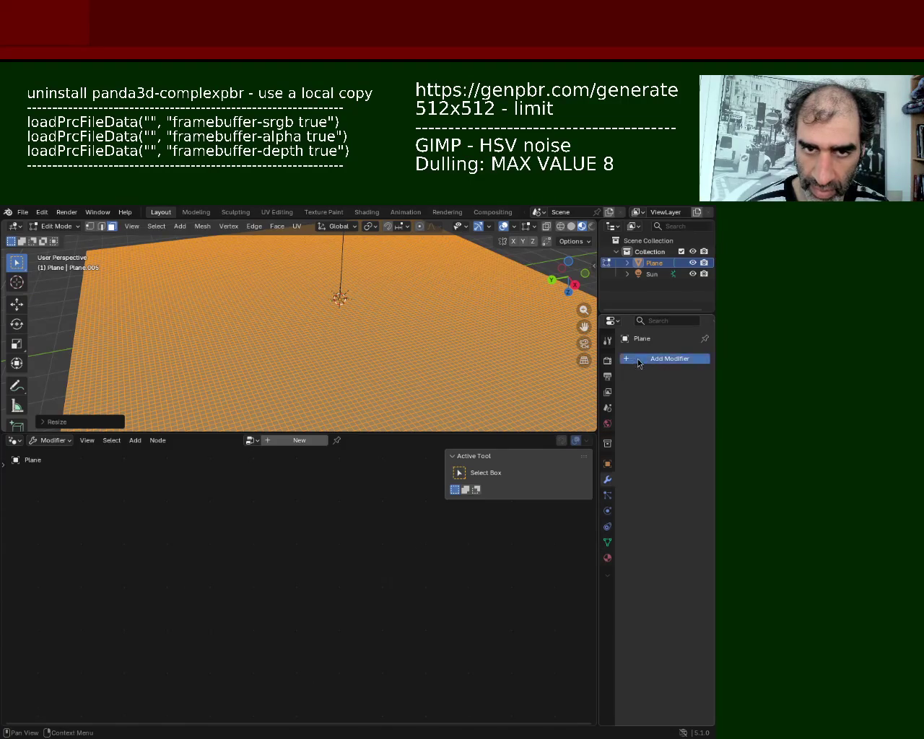
{"action": "left_click", "coordinate": [638, 363]}
{"action": "left_click", "coordinate": [613, 361]}
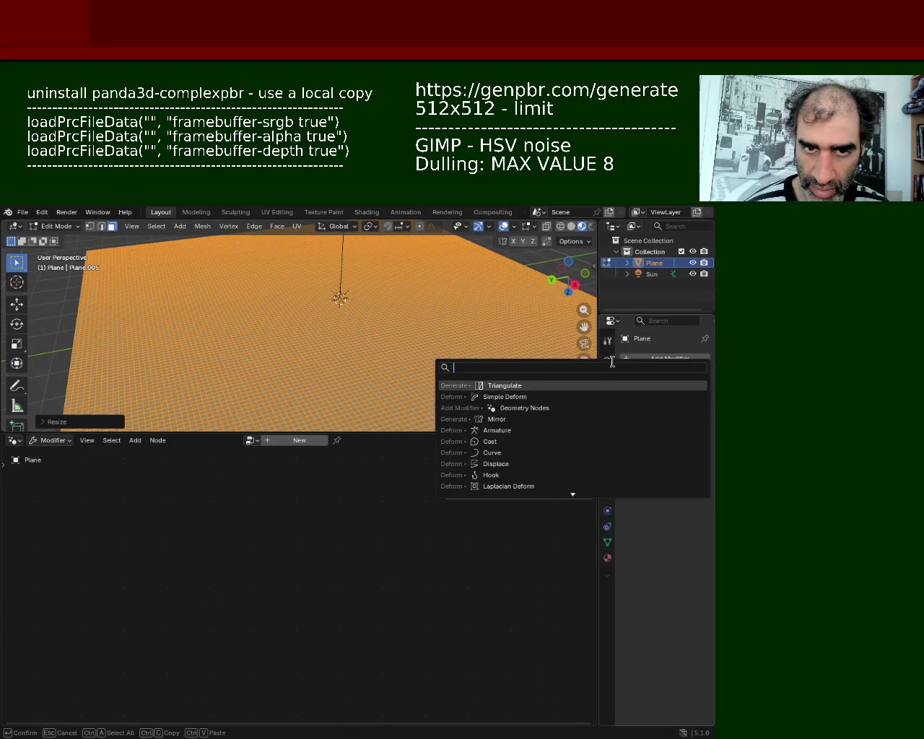
{"action": "left_click", "coordinate": [558, 407]}
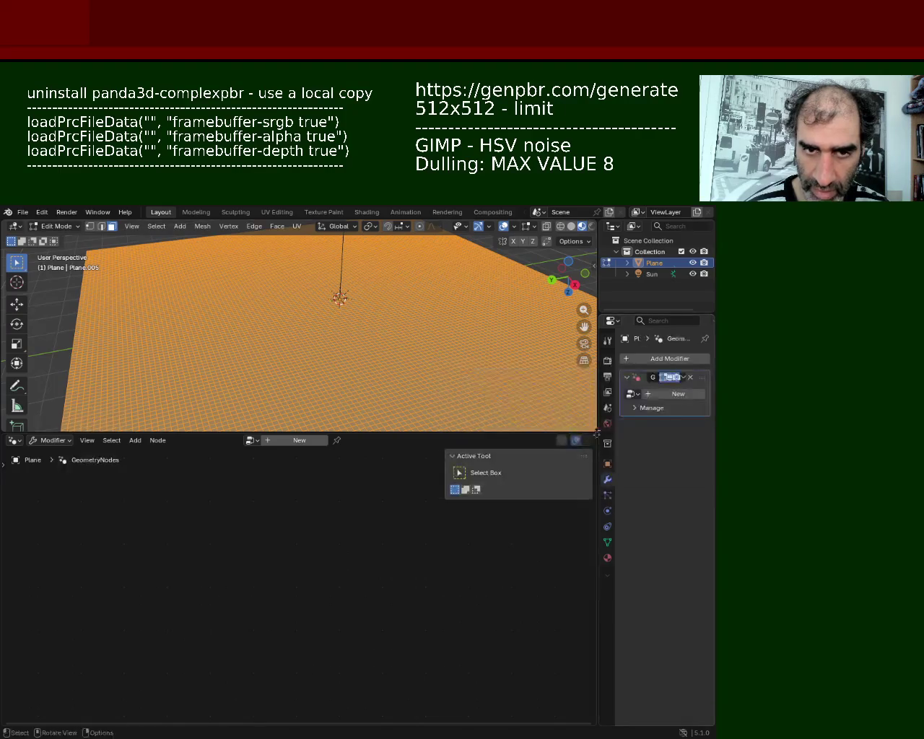
{"action": "left_click", "coordinate": [632, 393]}
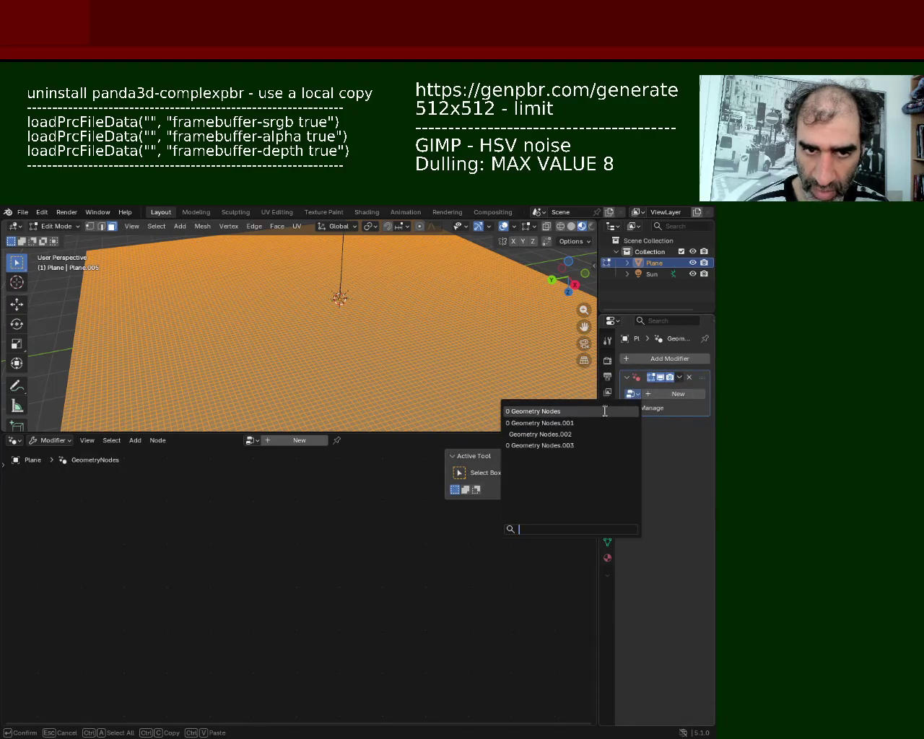
{"action": "left_click", "coordinate": [605, 411]}
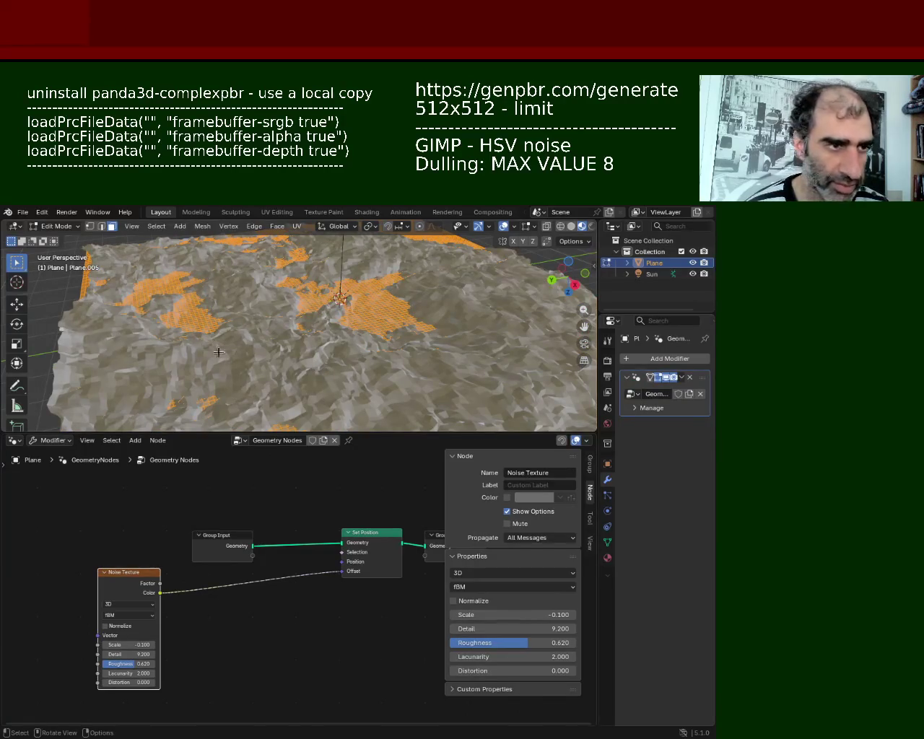
{"action": "middle_click_drag", "start_coordinate": [218, 352], "coordinate": [254, 333]}
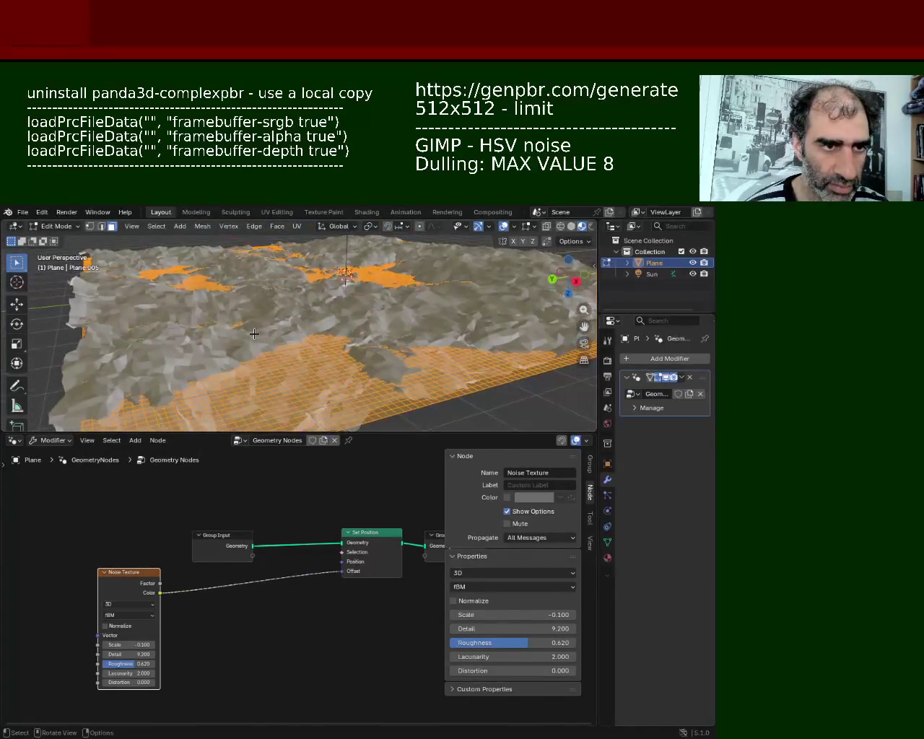
{"action": "key", "text": "ctrl+e"}
{"action": "left_click", "coordinate": [254, 334]}
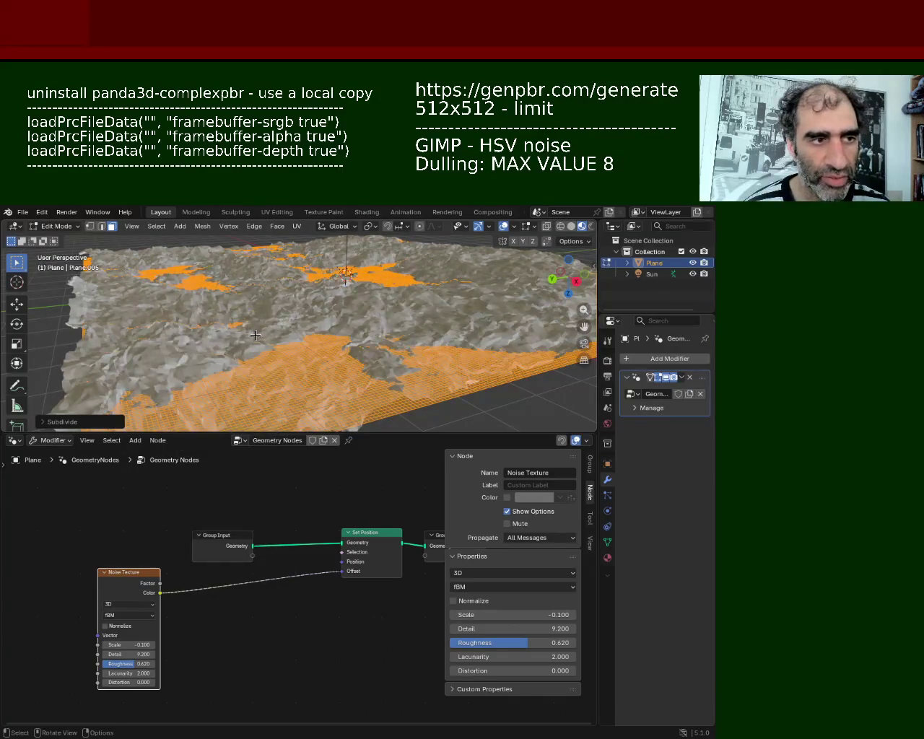
{"action": "key", "text": "ctrl+e"}
{"action": "key", "text": "Escape"}
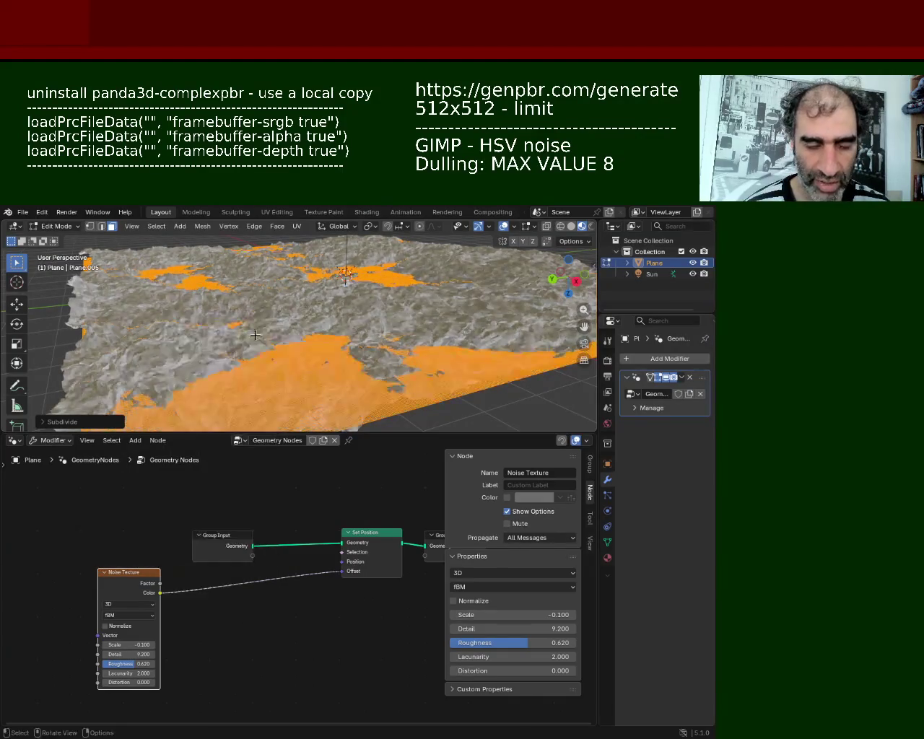
{"action": "mouse_move", "coordinate": [255, 334]}
{"action": "middle_mouse_down"}
{"action": "mouse_move", "coordinate": [239, 330]}
{"action": "mouse_move", "coordinate": [269, 339]}
{"action": "middle_mouse_up"}
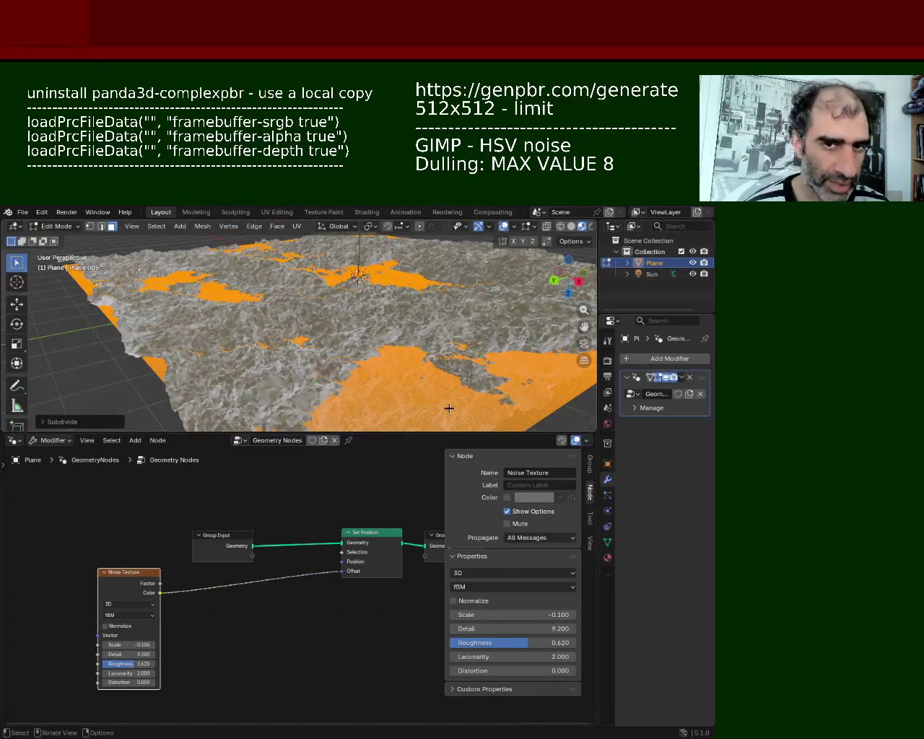
{"action": "mouse_move", "coordinate": [323, 304]}
{"action": "middle_mouse_down"}
{"action": "mouse_move", "coordinate": [398, 320]}
{"action": "mouse_move", "coordinate": [404, 344]}
{"action": "mouse_move", "coordinate": [318, 351]}
{"action": "mouse_move", "coordinate": [315, 367]}
{"action": "mouse_move", "coordinate": [310, 347]}
{"action": "mouse_move", "coordinate": [308, 376]}
{"action": "mouse_move", "coordinate": [313, 344]}
{"action": "middle_mouse_up"}
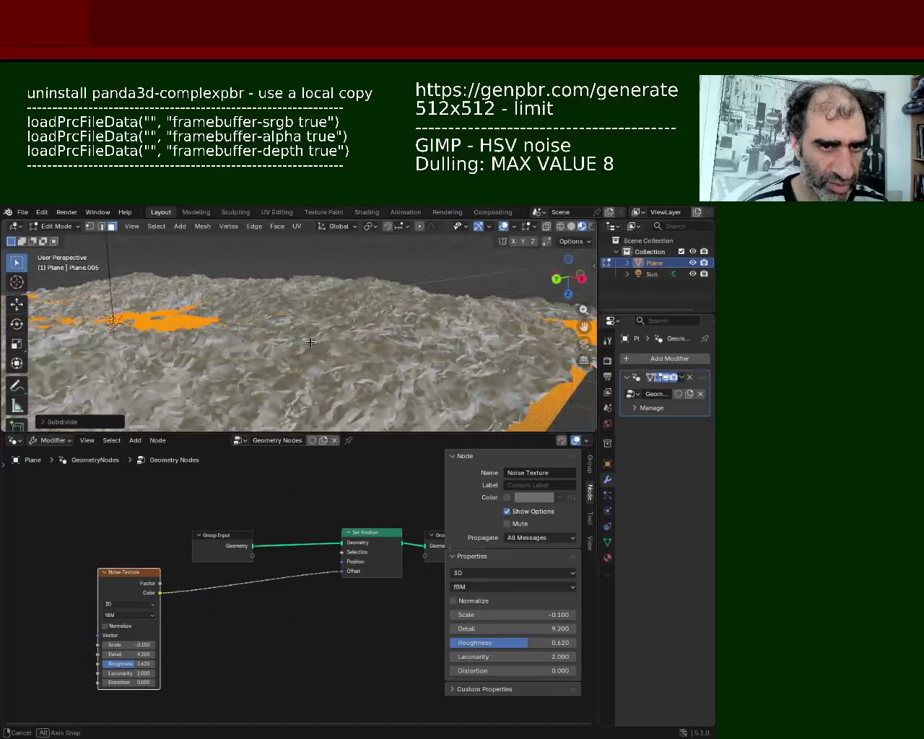
{"action": "key", "text": "ctrl+e"}
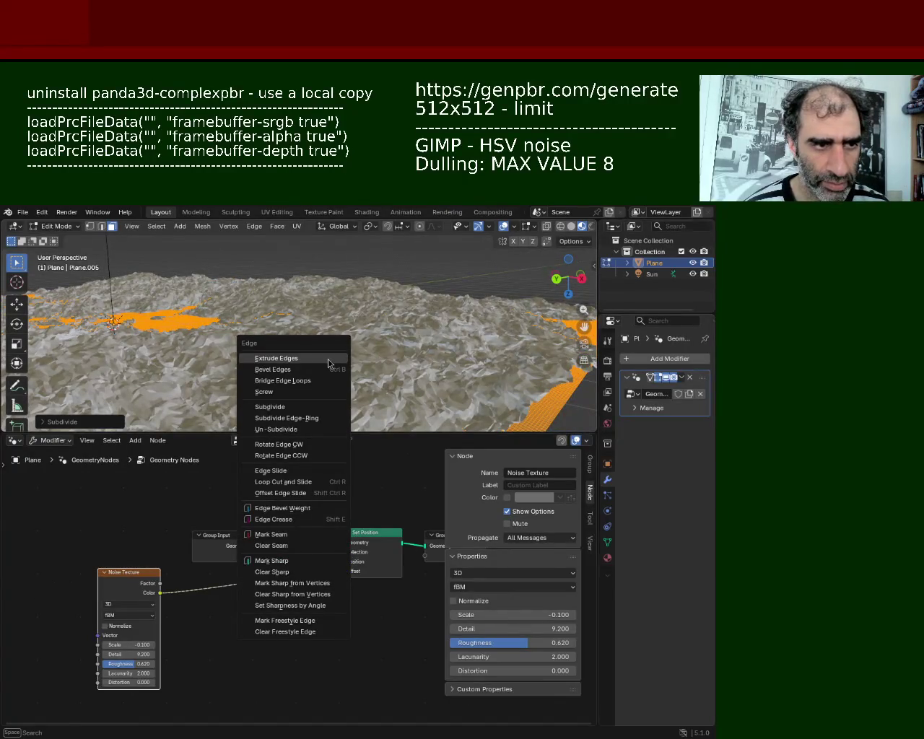
{"action": "key", "text": "Escape"}
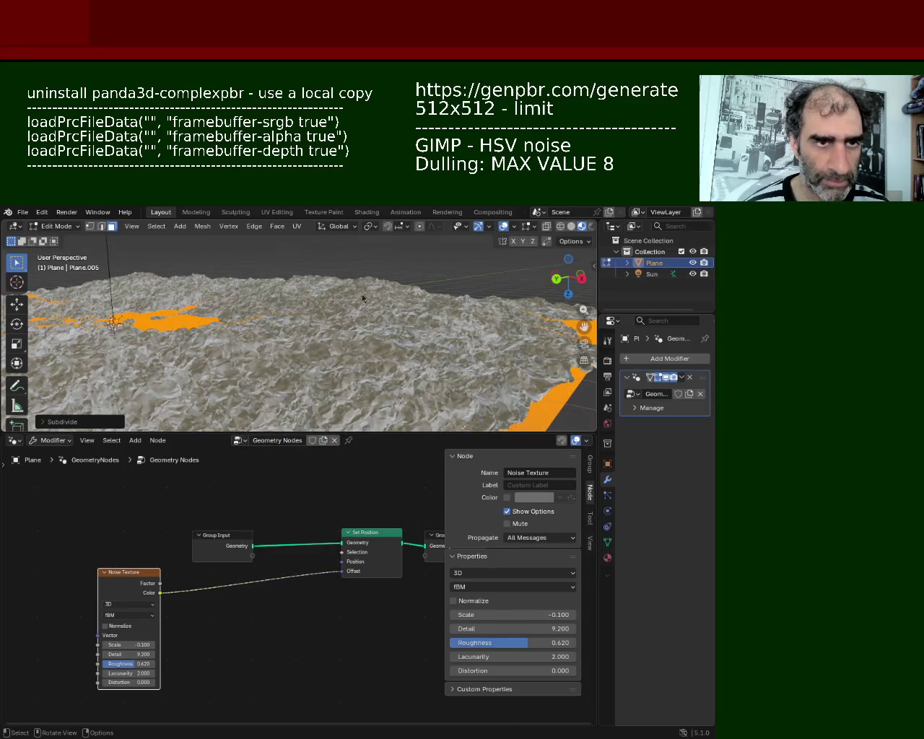
{"action": "mouse_move", "coordinate": [330, 352]}
{"action": "middle_mouse_down"}
{"action": "mouse_move", "coordinate": [319, 390]}
{"action": "mouse_move", "coordinate": [341, 330]}
{"action": "mouse_move", "coordinate": [364, 375]}
{"action": "middle_mouse_up"}
{"action": "key", "text": "ctrl+e"}
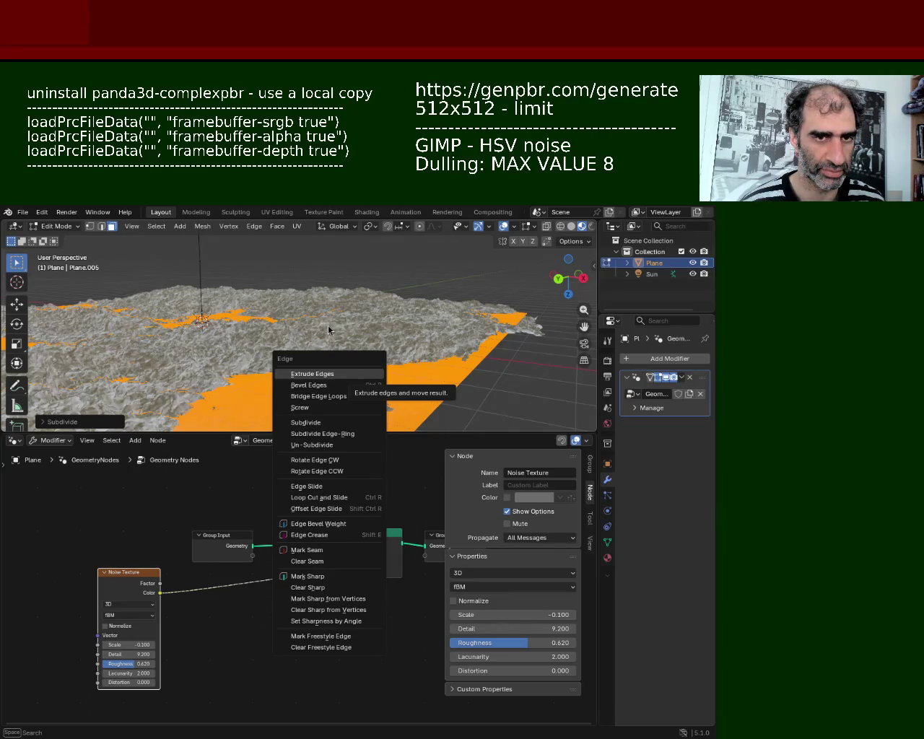
{"action": "key", "text": "Escape"}
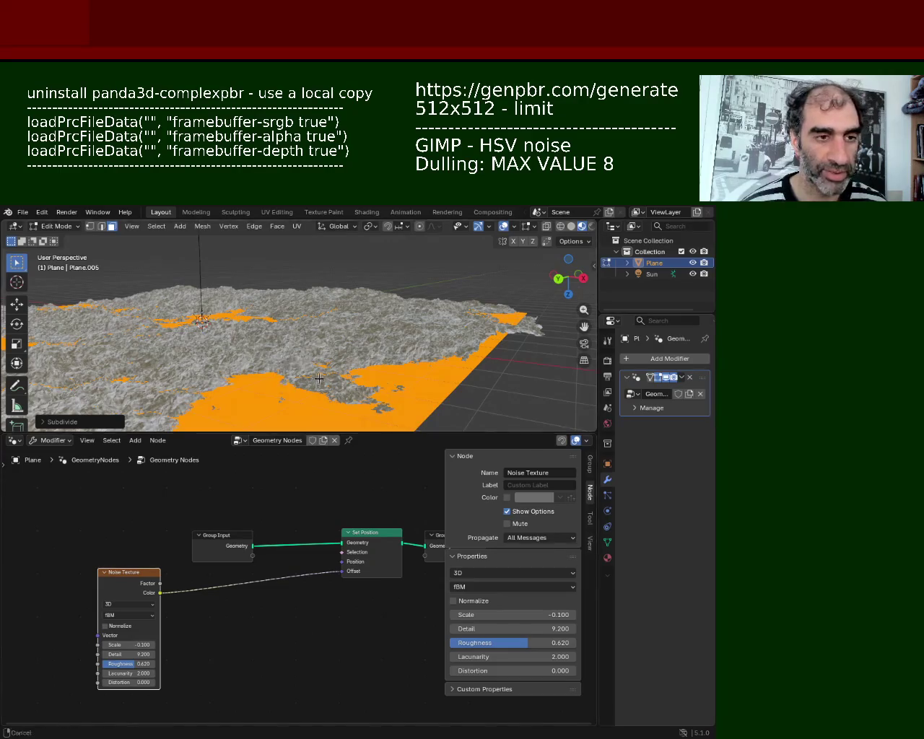
{"action": "key", "text": "shift+grave"}
{"action": "key", "text": "w"}
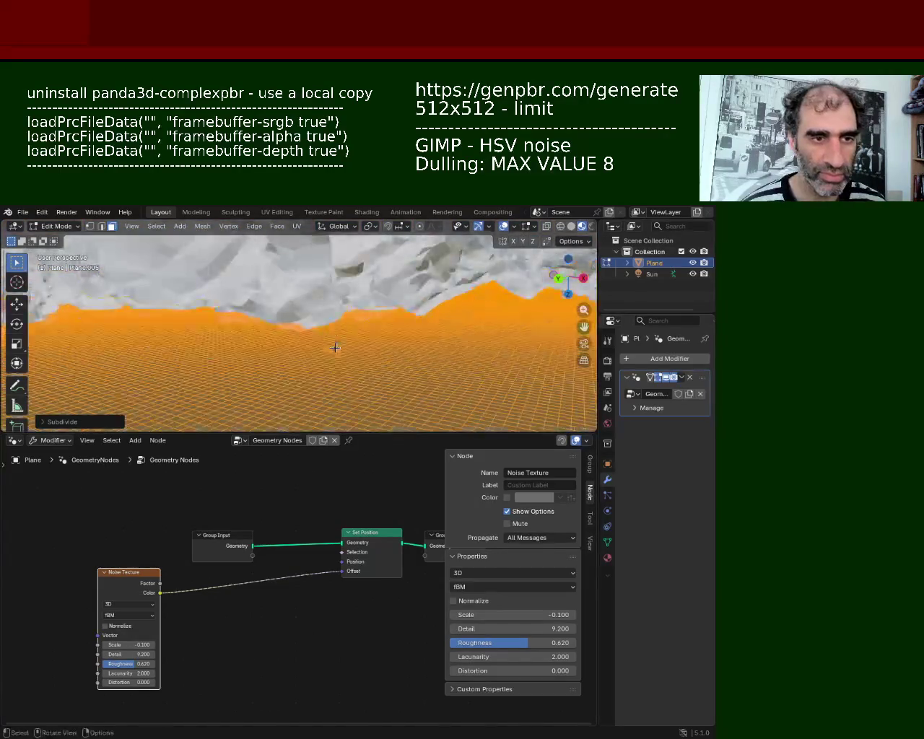
{"action": "key", "text": "w"}
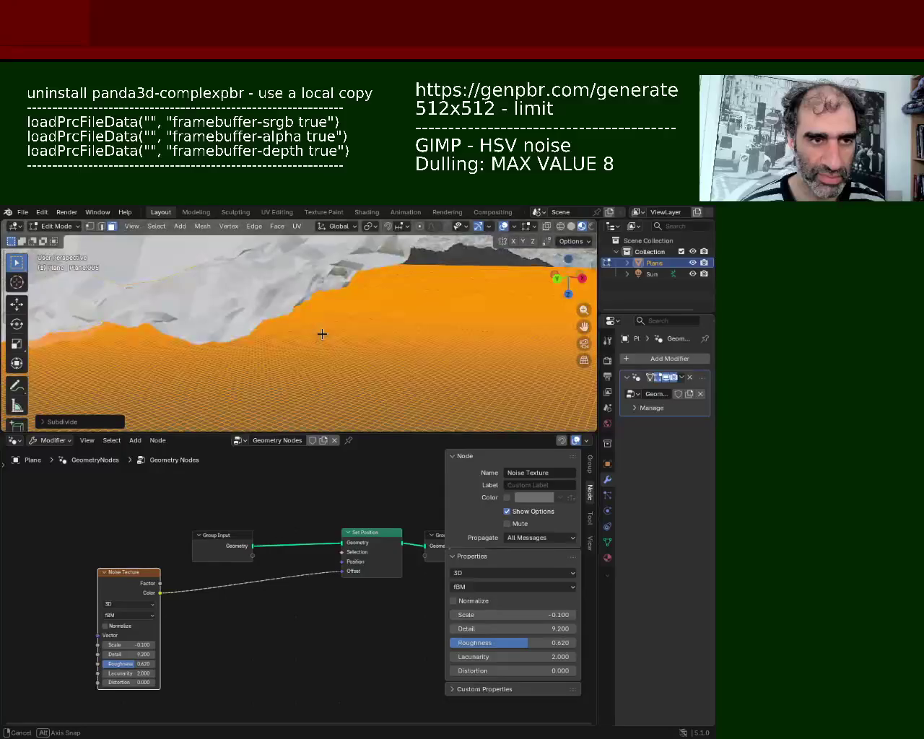
{"action": "key", "text": "w"}
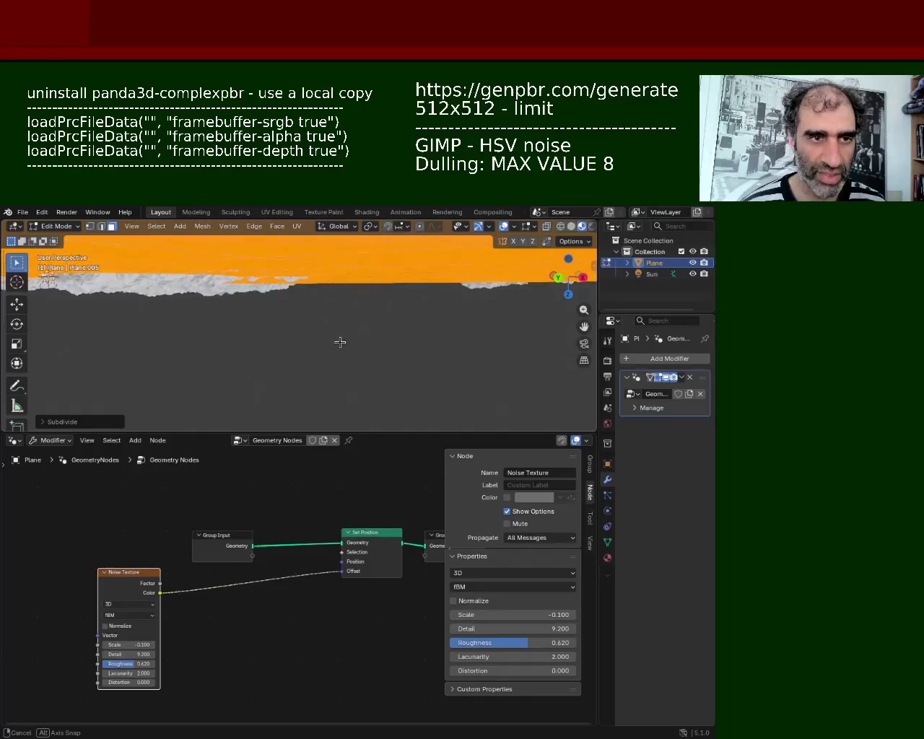
{"action": "key", "text": "w"}
Leave walk mode and apply the Geometry Nodes modifier, baking the noise displacement into the plane
{"action": "left_click", "coordinate": [340, 325]}
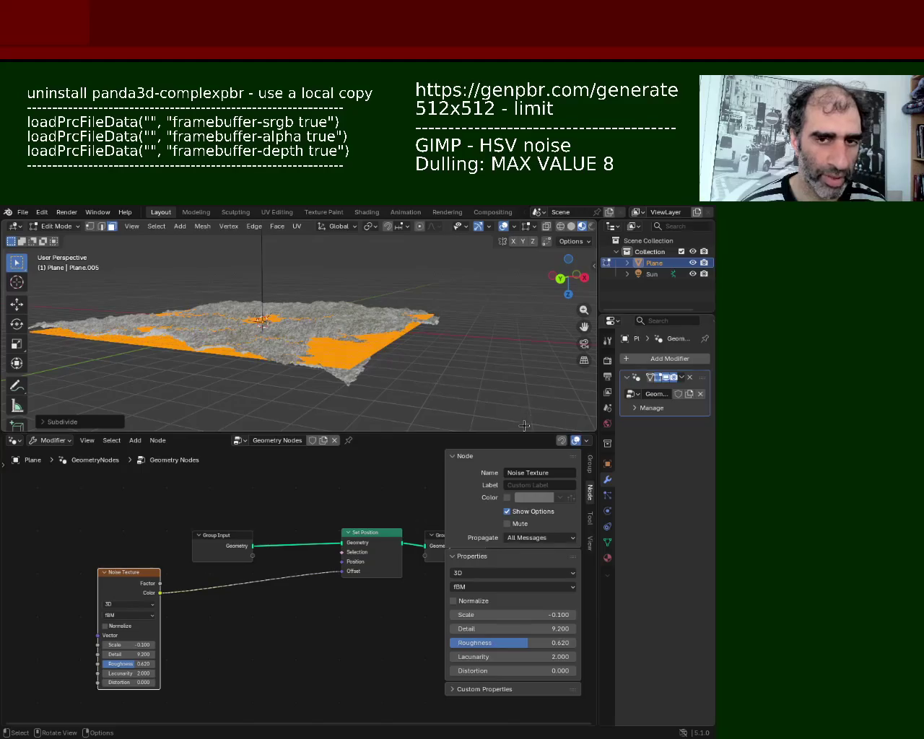
{"action": "right_click", "coordinate": [685, 384]}
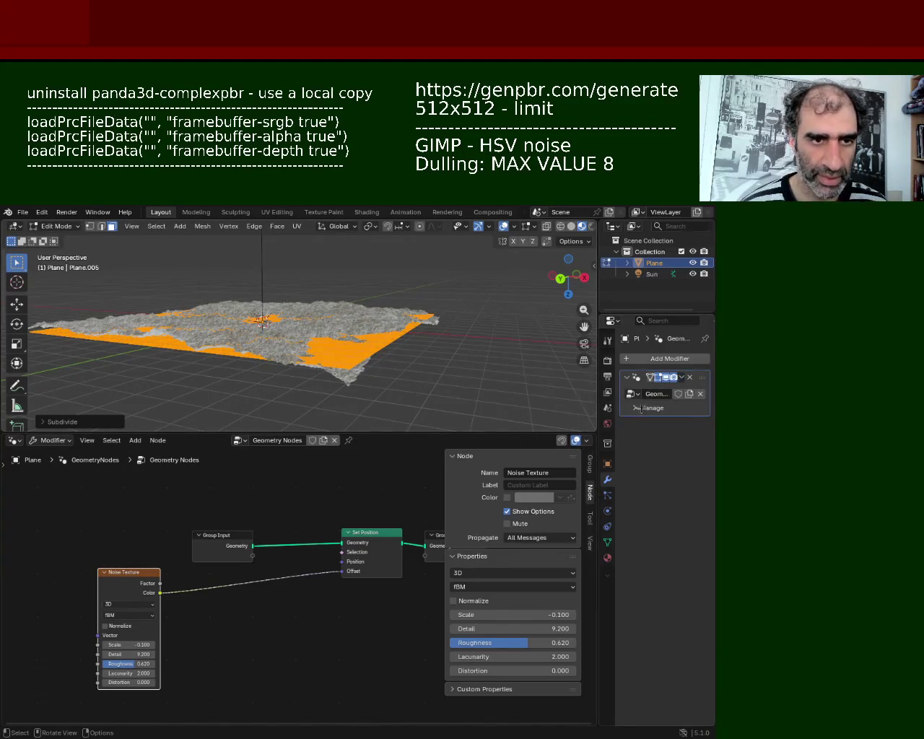
{"action": "left_click", "coordinate": [682, 380]}
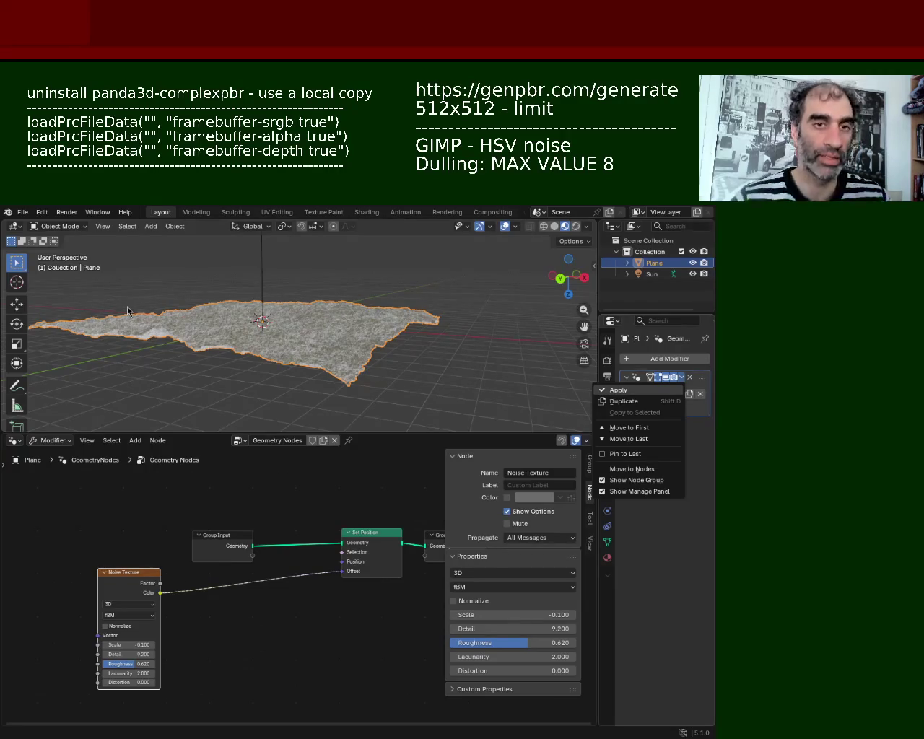
{"action": "key", "text": "Return"}
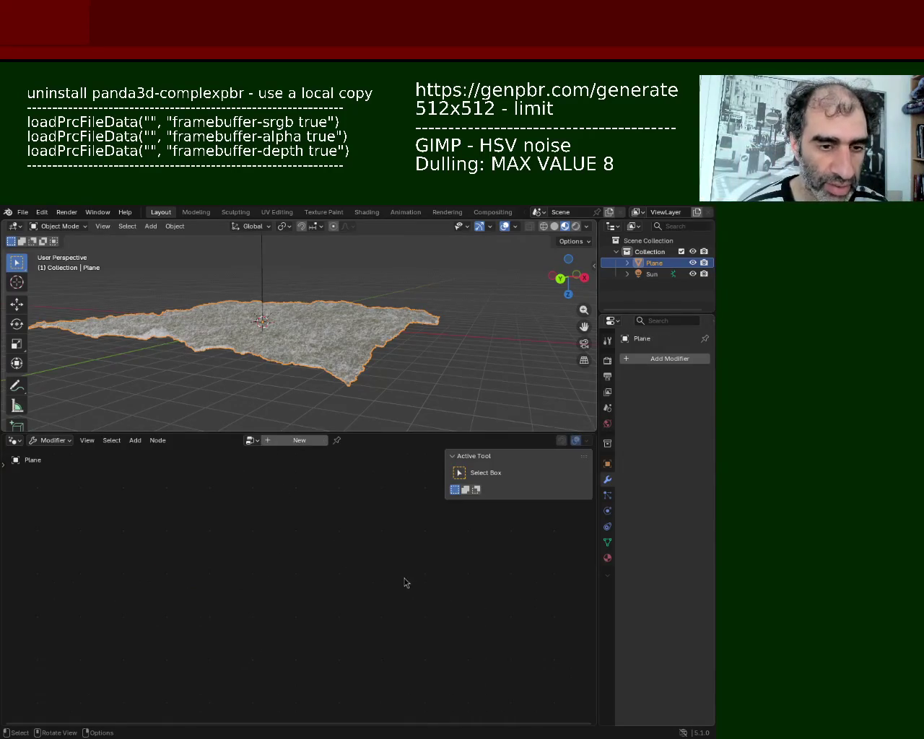
{"action": "middle_click_drag", "start_coordinate": [337, 374], "coordinate": [413, 366]}
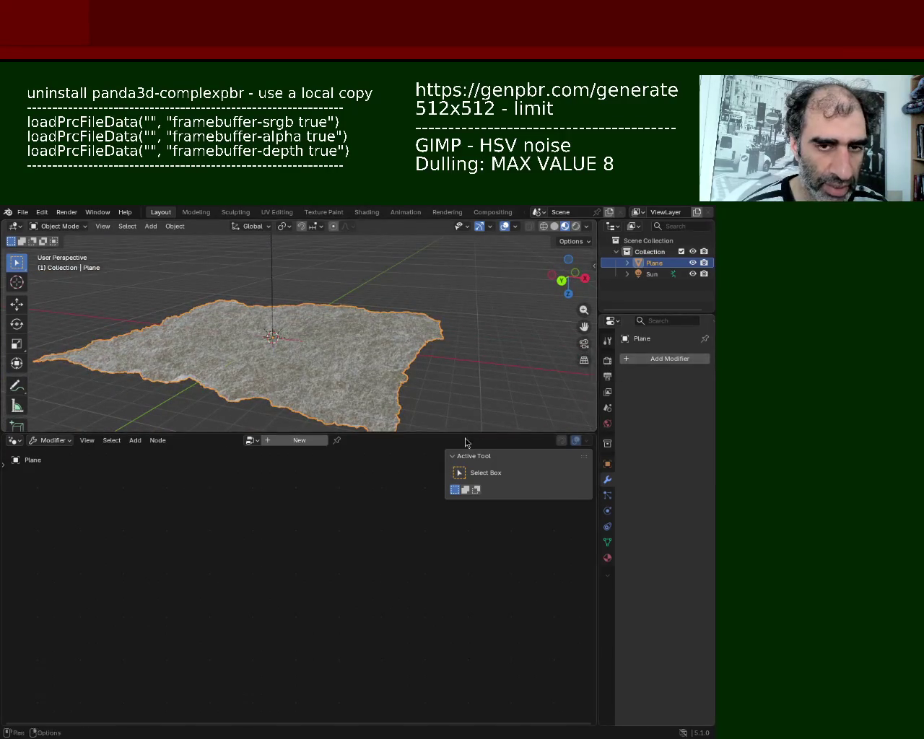
Add a Triangulate modifier (Beauty n-gons, minimum 4 vertices) to the terrain and enter Edit Mode
{"action": "left_click", "coordinate": [661, 359]}
{"action": "left_click", "coordinate": [640, 365]}
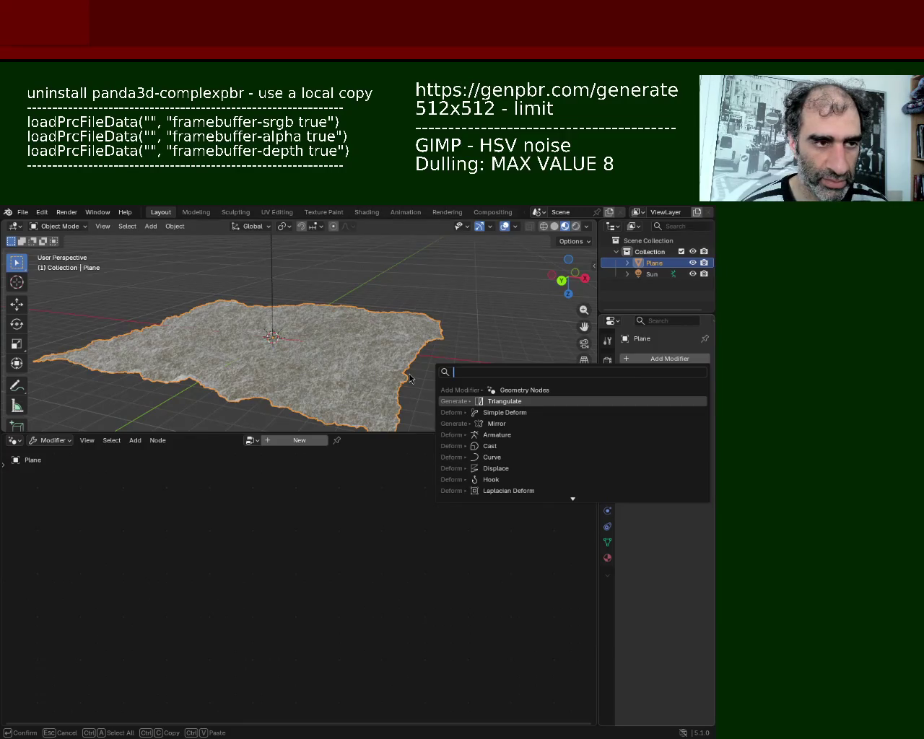
{"action": "key", "text": "Return"}
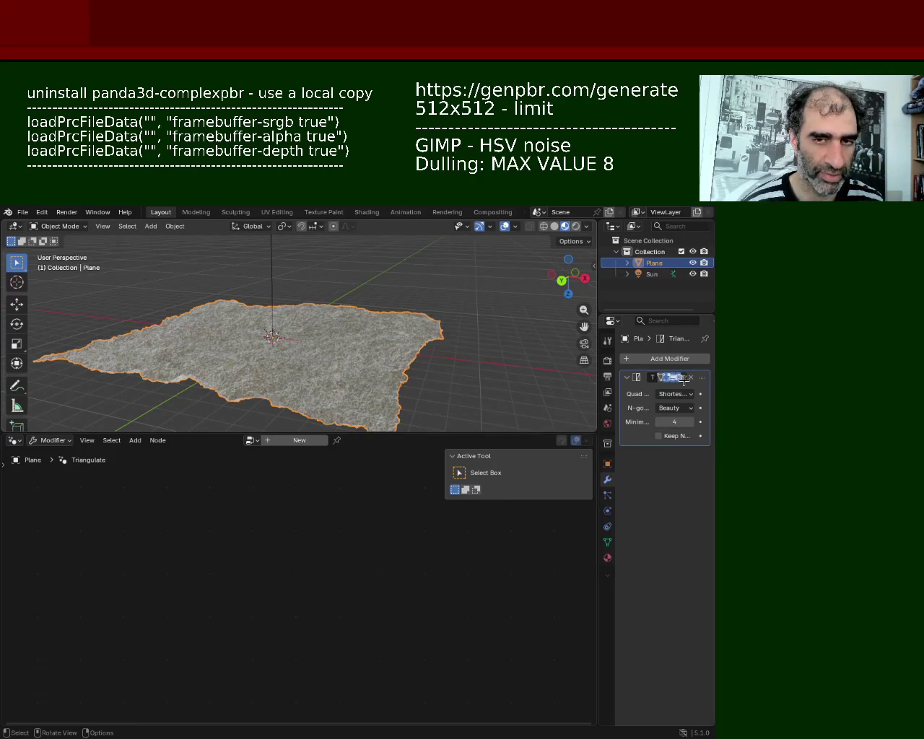
{"action": "key", "text": "Tab"}
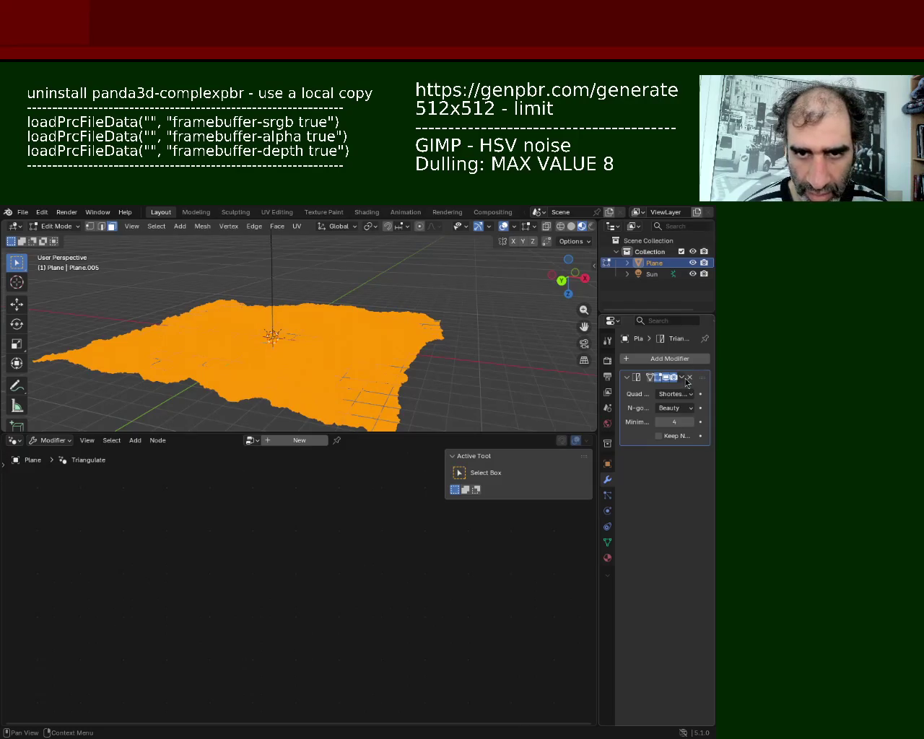
Return to Object Mode, widen the Properties editor, and apply the Triangulate modifier
{"action": "left_click", "coordinate": [682, 378]}
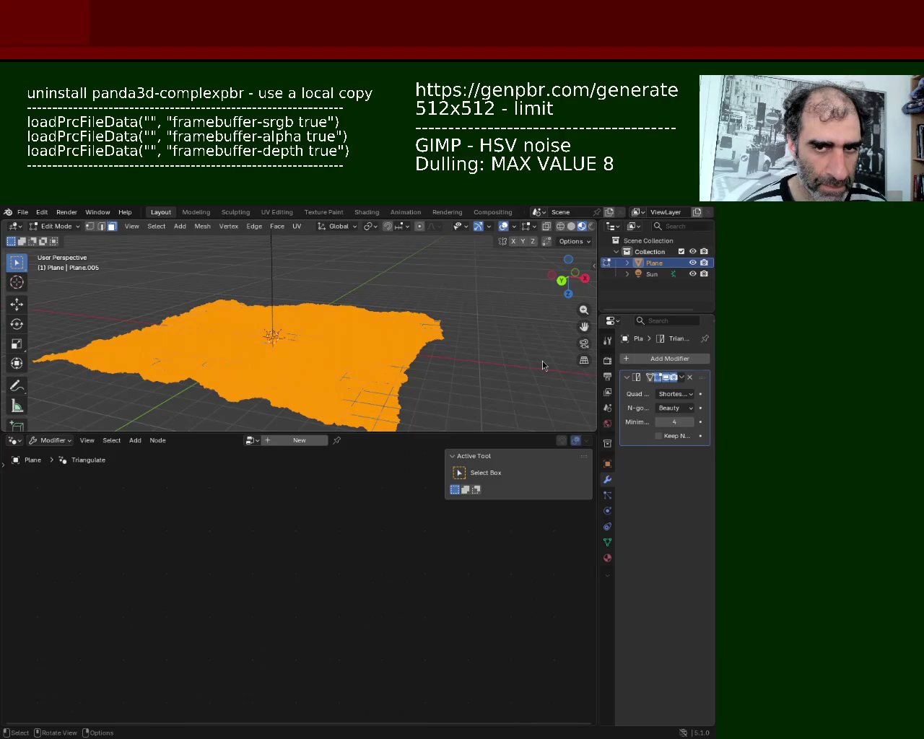
{"action": "key", "text": "Tab"}
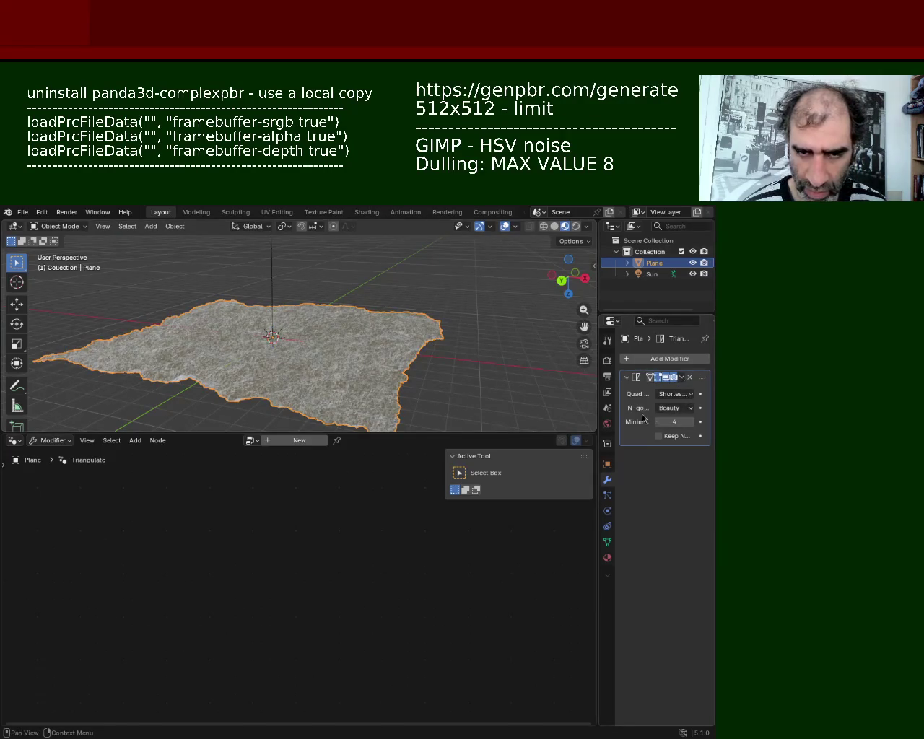
{"action": "left_click_drag", "start_coordinate": [599, 380], "coordinate": [470, 388]}
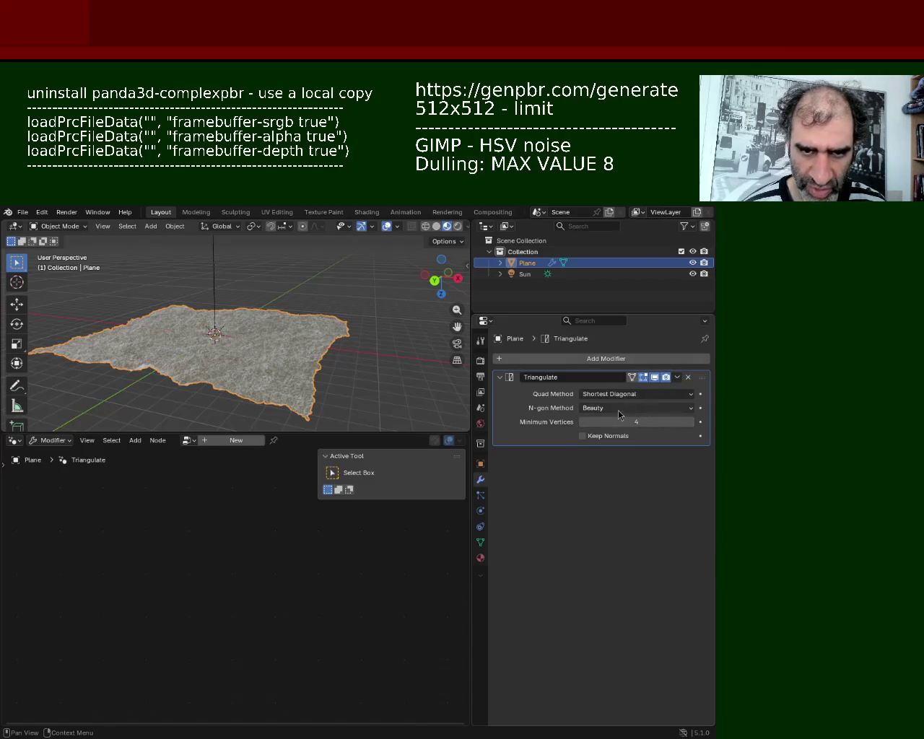
{"action": "left_click", "coordinate": [678, 379]}
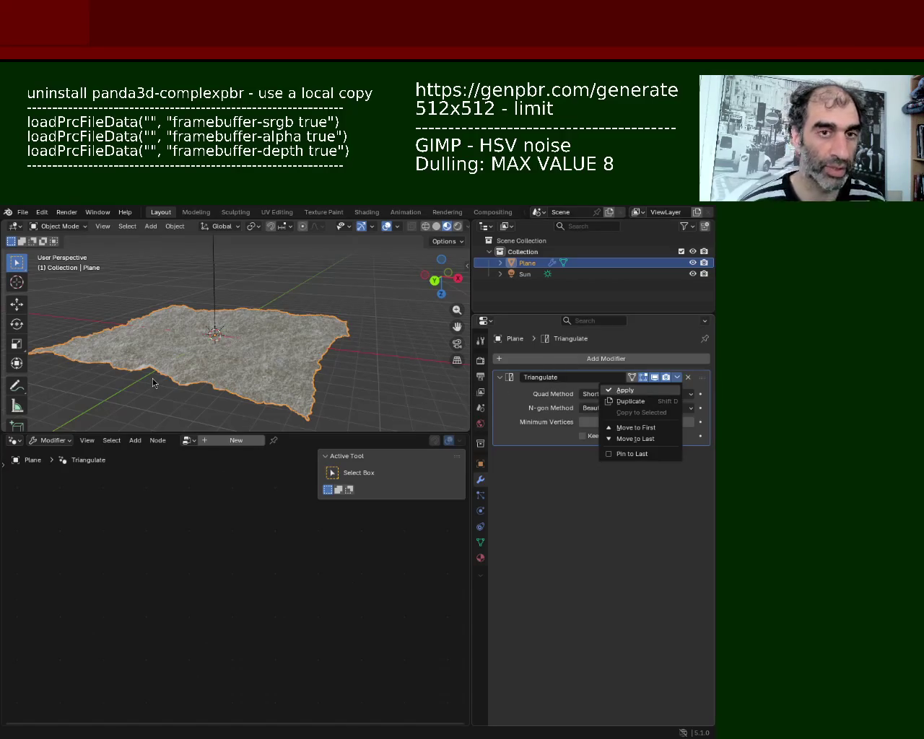
{"action": "key", "text": "Return"}
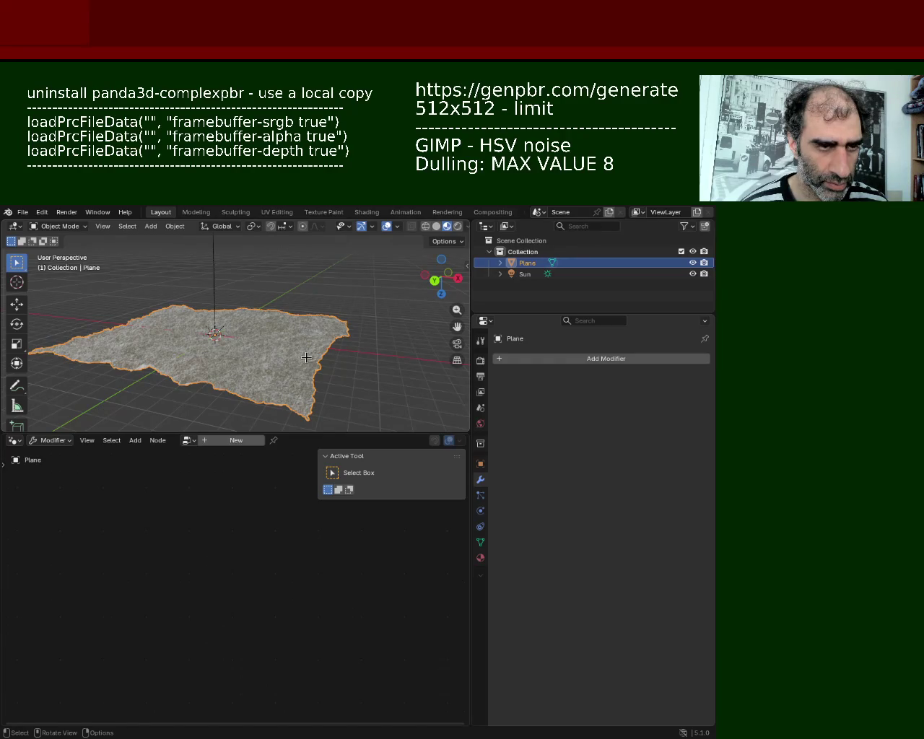
Merge the terrain's vertices by distance at 0.02 m, removing 3654314 vertices
{"action": "key", "text": "Tab"}
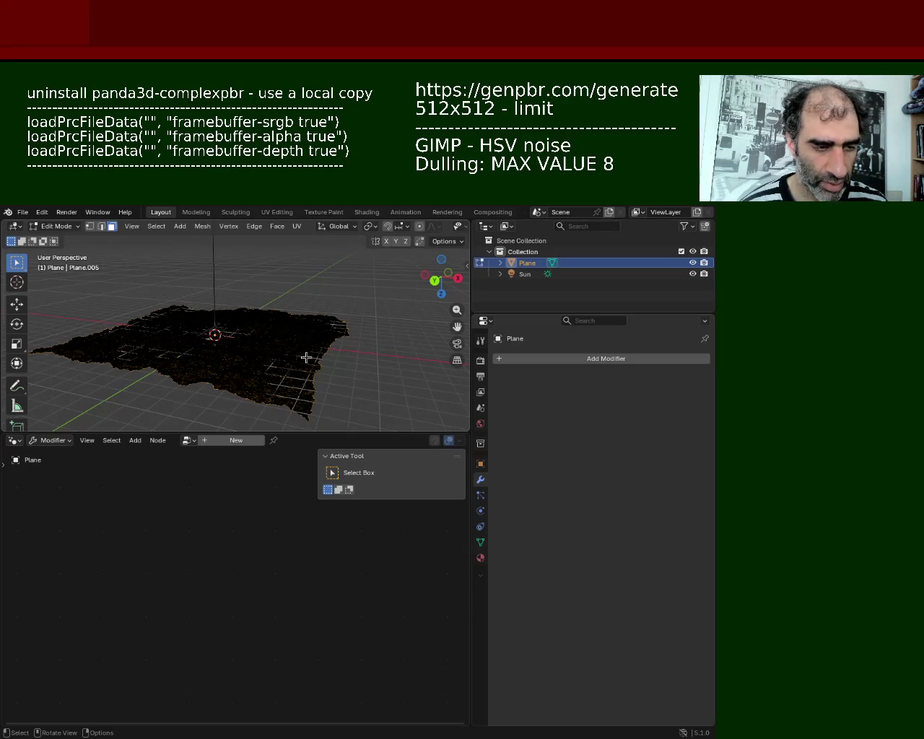
{"action": "key", "text": "m"}
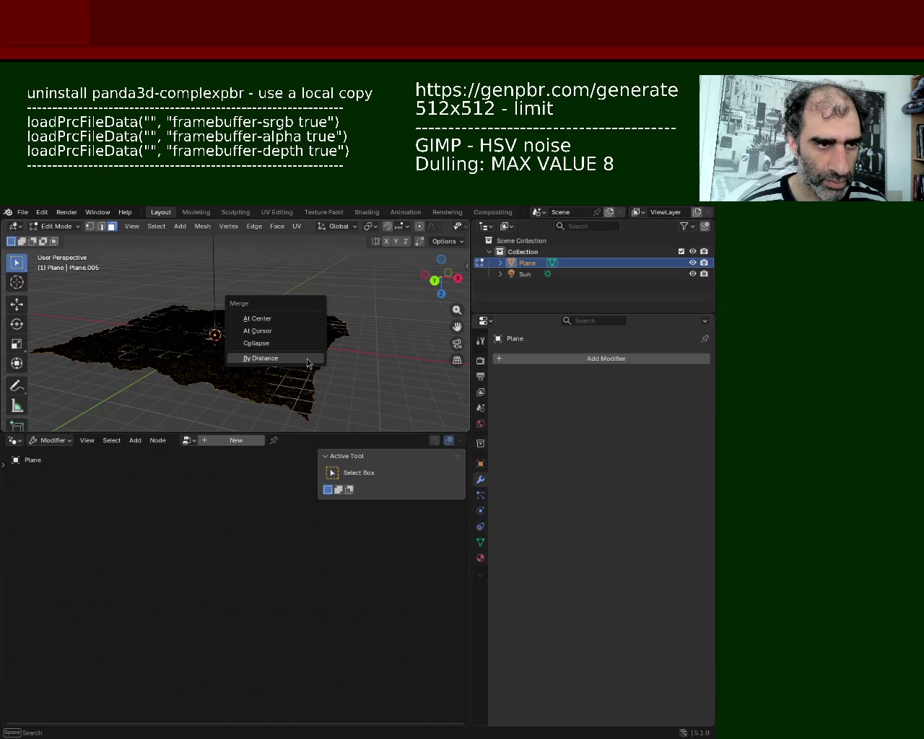
{"action": "left_click", "coordinate": [308, 363]}
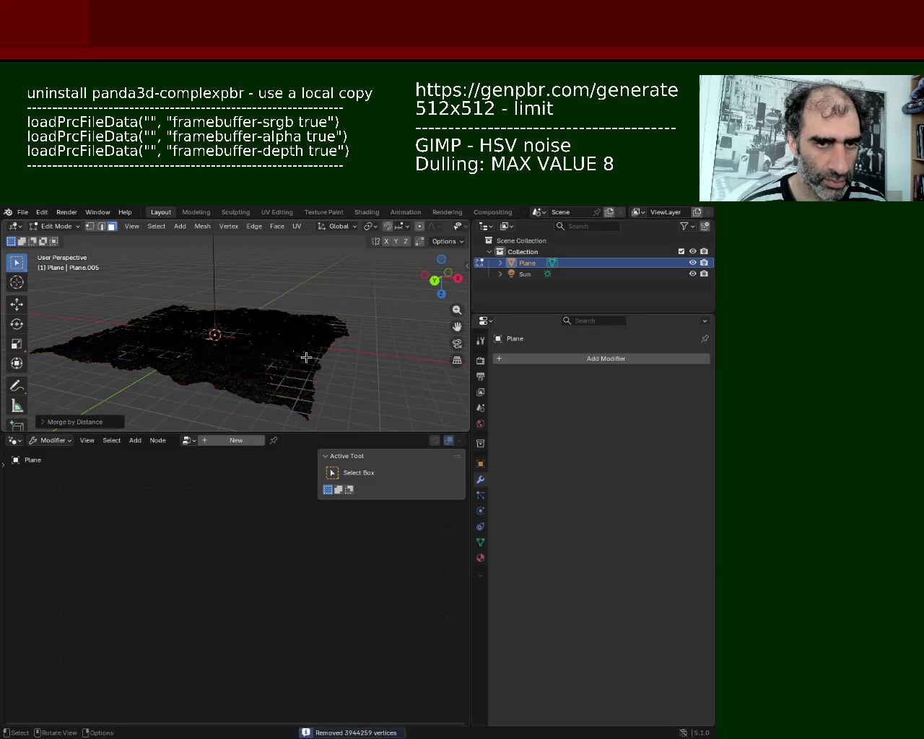
{"action": "left_click", "coordinate": [44, 423]}
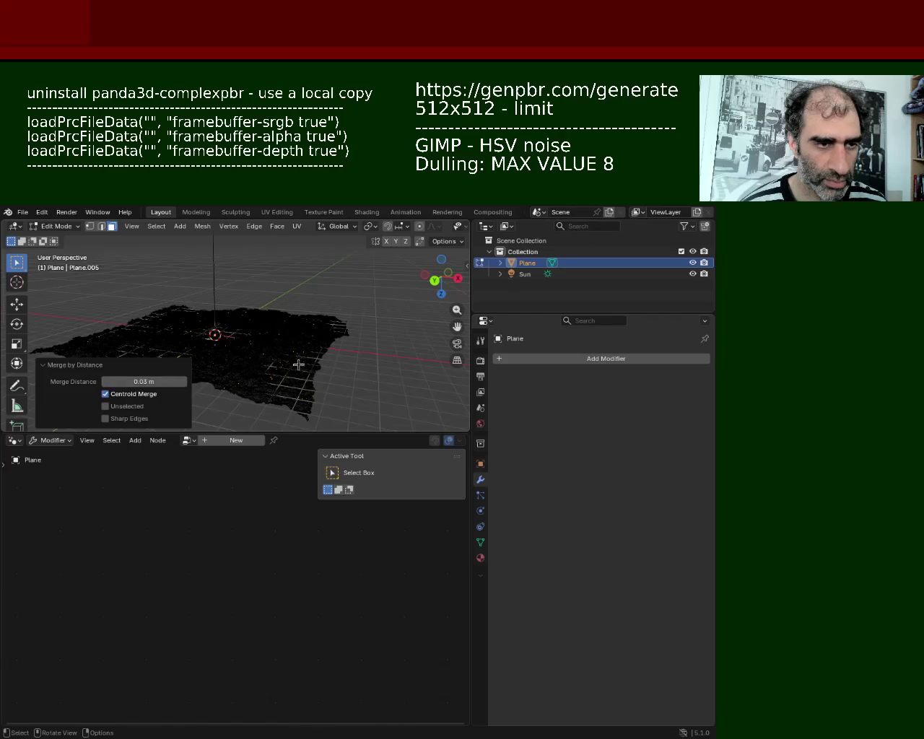
{"action": "middle_click_drag", "start_coordinate": [296, 365], "coordinate": [298, 319], "text": "ctrl"}
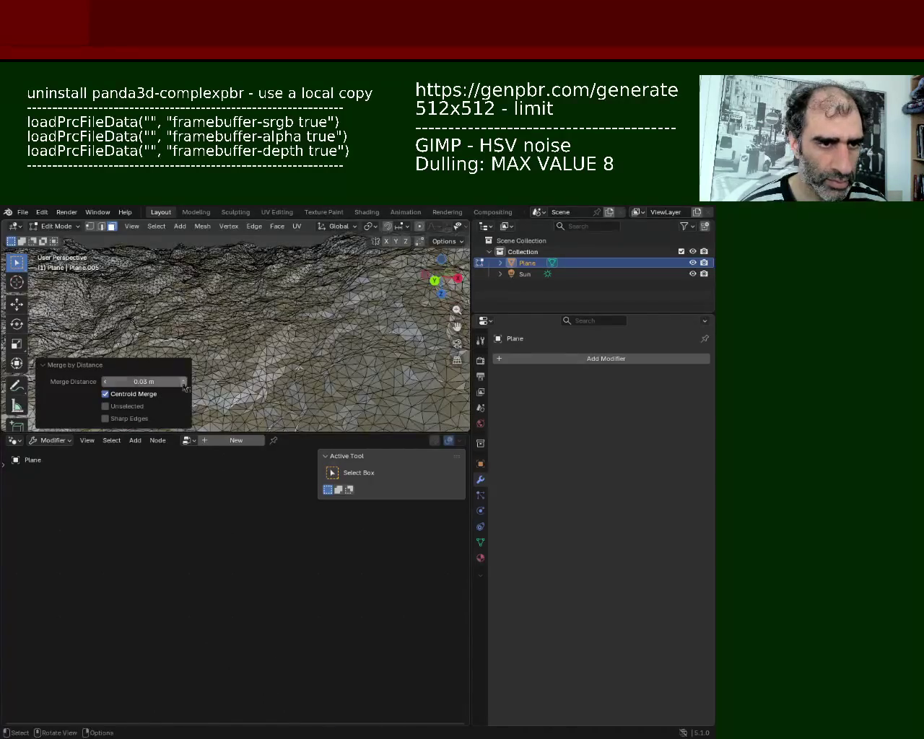
{"action": "middle_click_drag", "start_coordinate": [259, 352], "coordinate": [322, 361]}
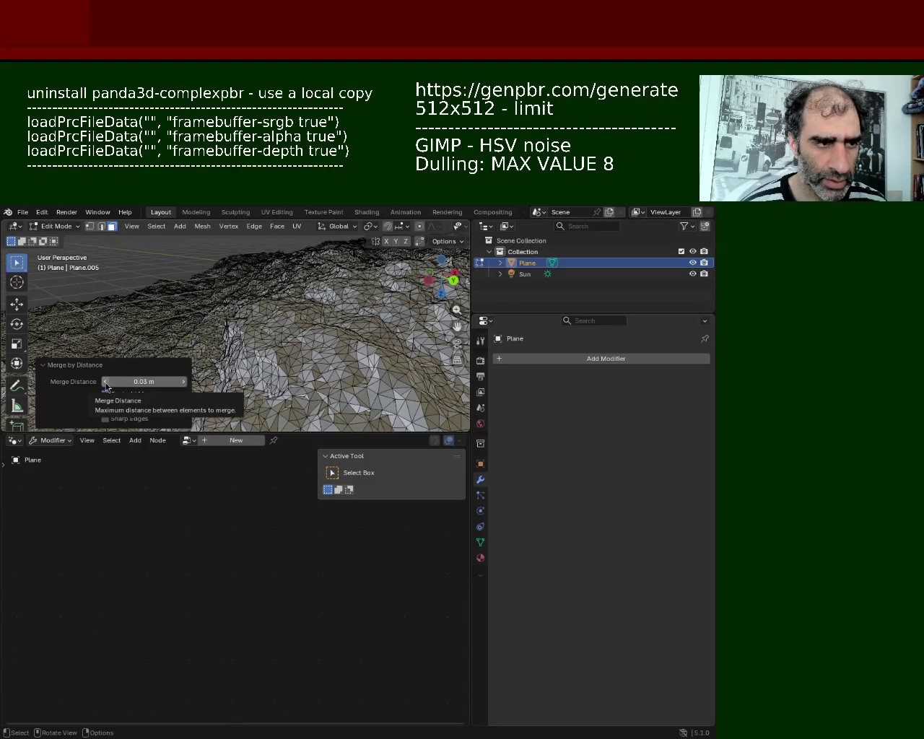
{"action": "left_click_drag", "start_coordinate": [105, 386], "coordinate": [108, 385]}
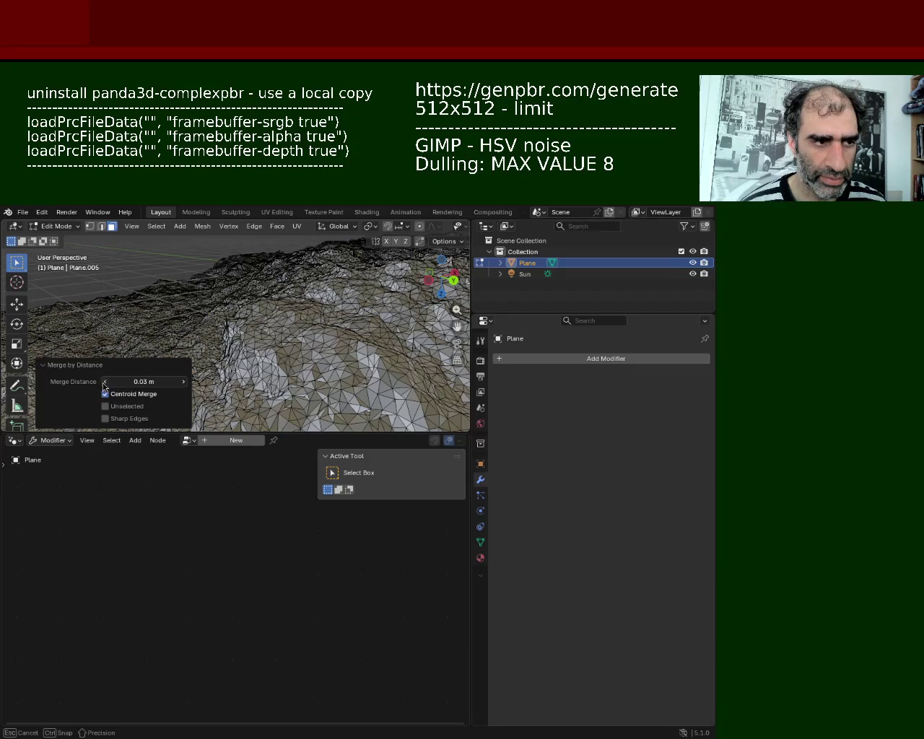
{"action": "left_click", "coordinate": [105, 383]}
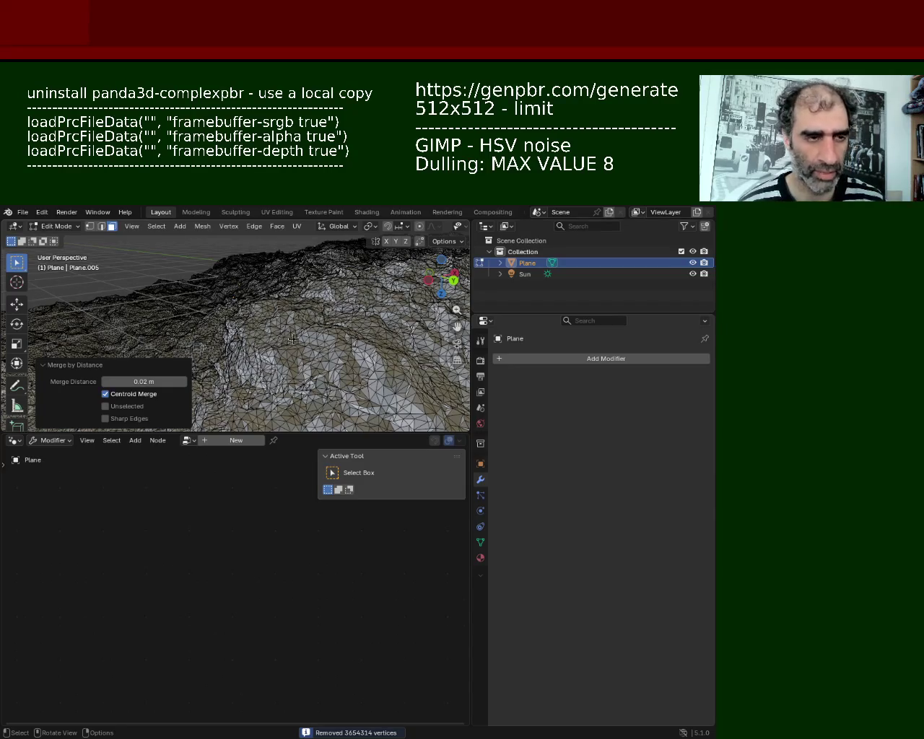
{"action": "left_click", "coordinate": [515, 281]}
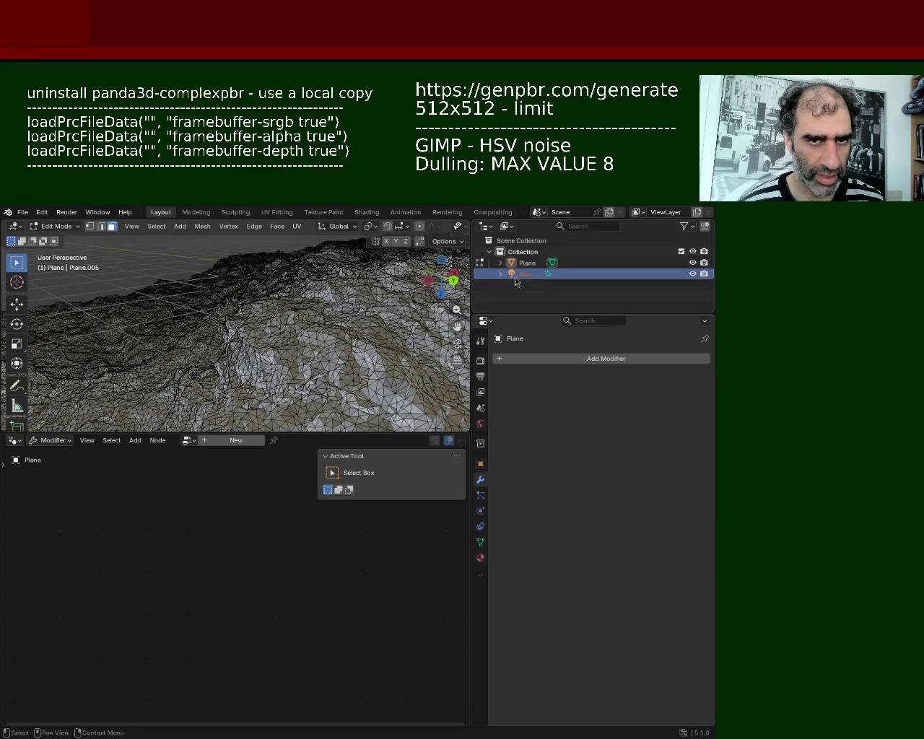
Select the whole merged mesh and add a new Triangulate modifier
{"action": "mouse_move", "coordinate": [282, 363]}
{"action": "middle_mouse_down", "text": "shift"}
{"action": "mouse_move", "coordinate": [353, 313]}
{"action": "mouse_move", "coordinate": [288, 334]}
{"action": "middle_mouse_up", "text": "shift"}
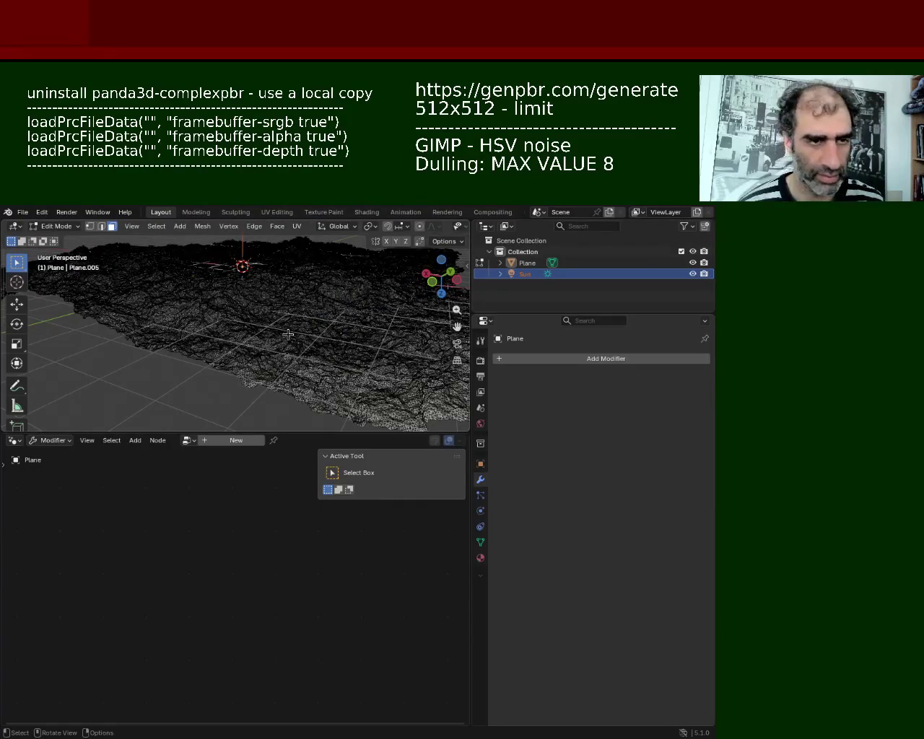
{"action": "key", "text": "a"}
{"action": "left_click", "coordinate": [572, 360]}
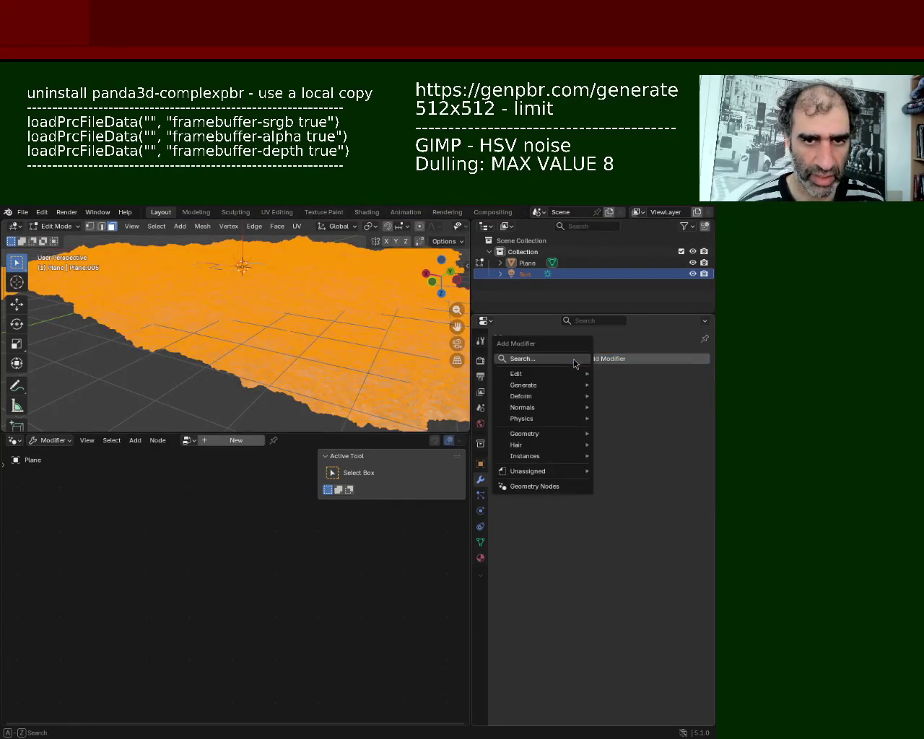
{"action": "left_click", "coordinate": [571, 361]}
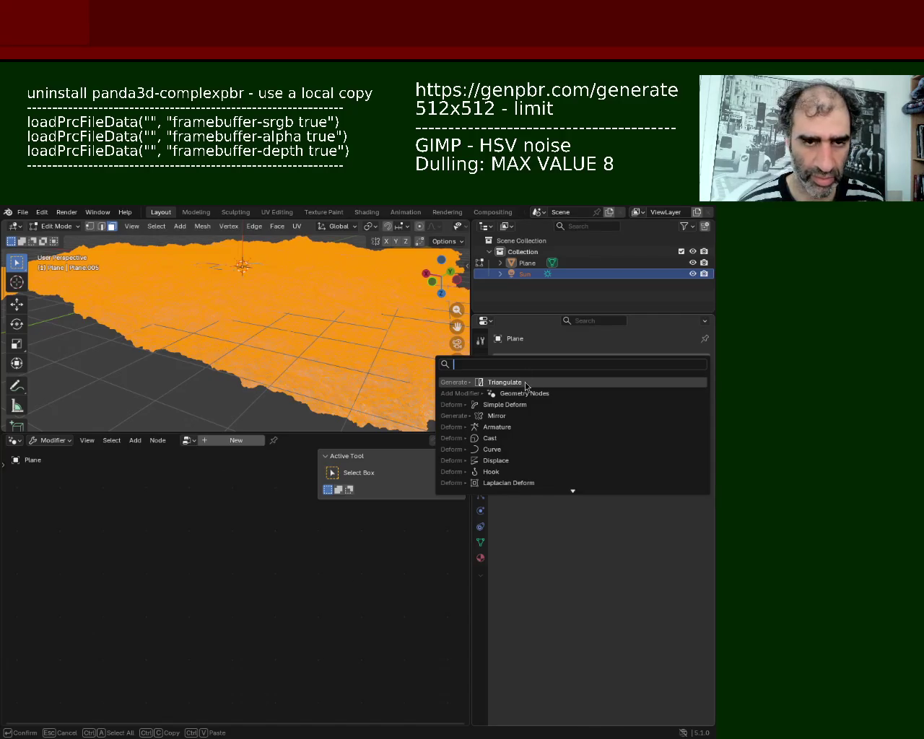
{"action": "left_click", "coordinate": [525, 383]}
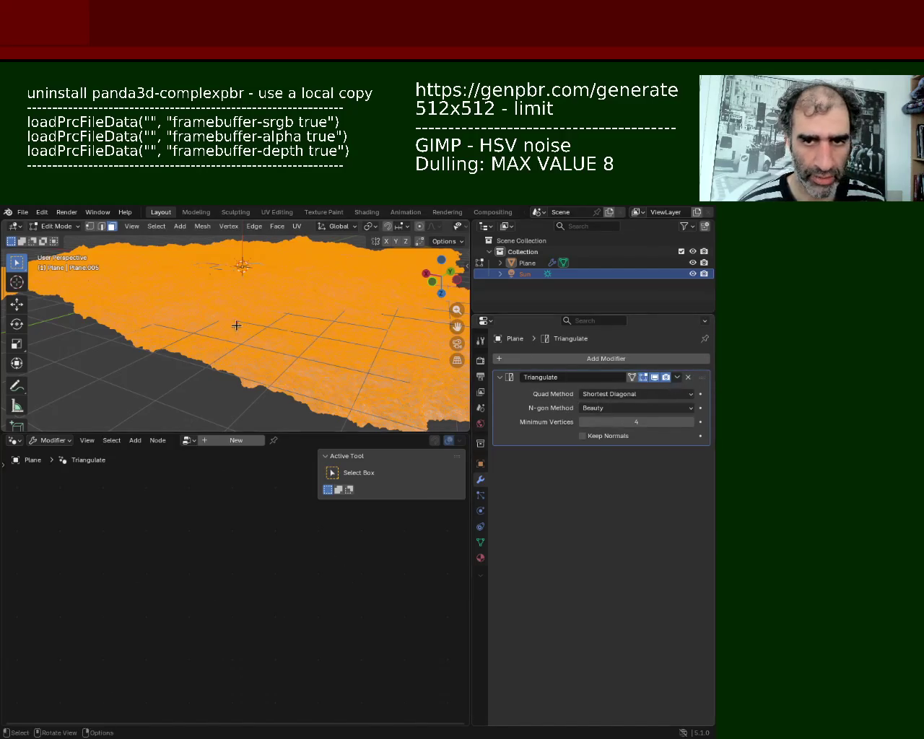
Back in Object Mode, apply the Triangulate modifier so the stack is empty
{"action": "key", "text": "Tab"}
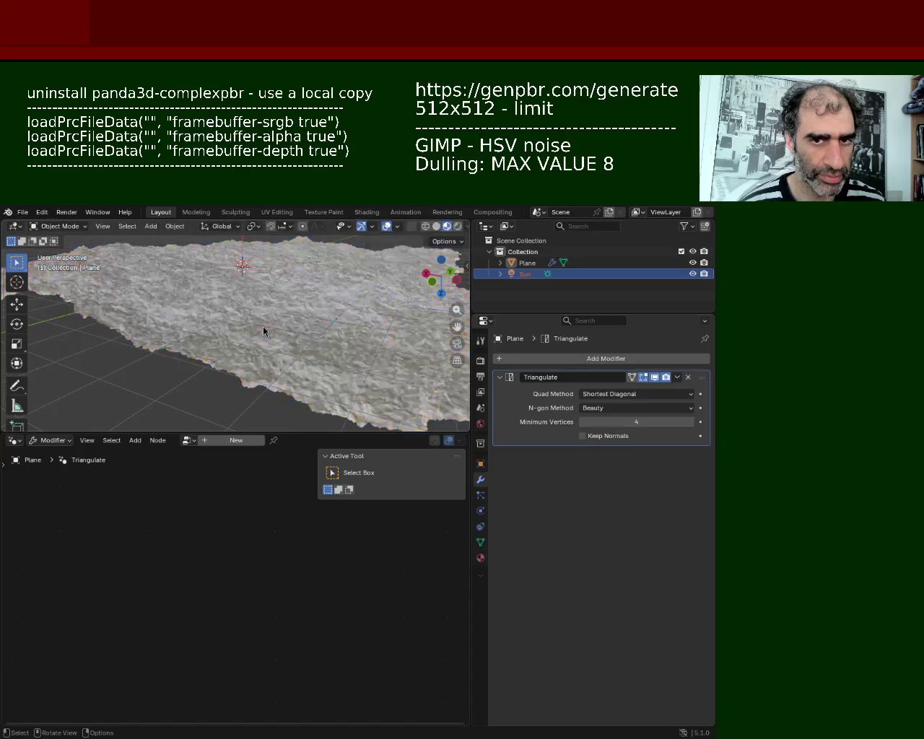
{"action": "left_click", "coordinate": [677, 378]}
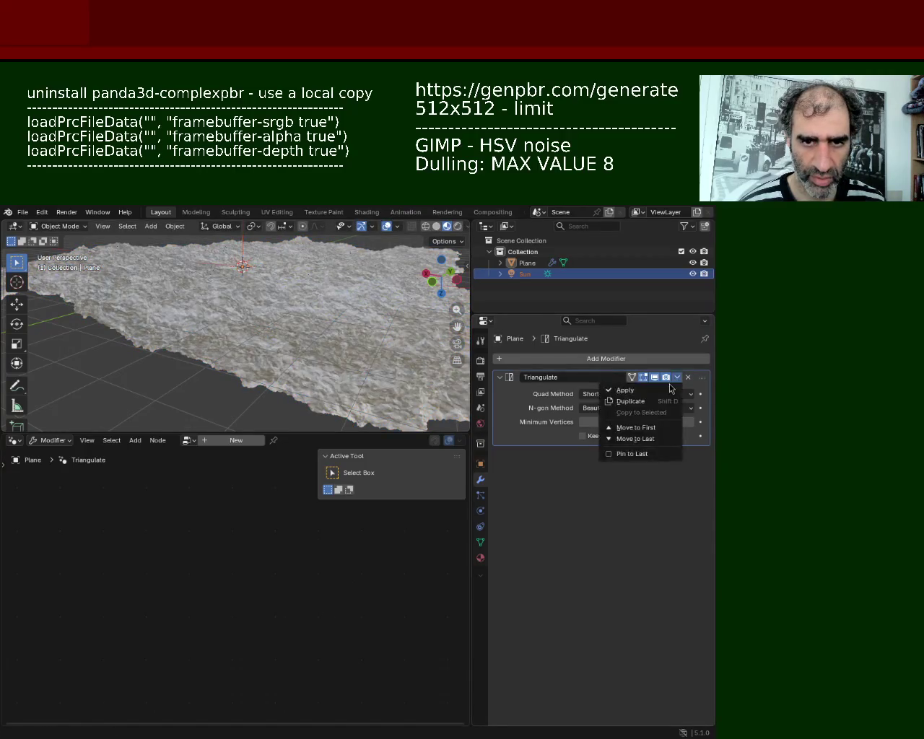
{"action": "key", "text": "Return"}
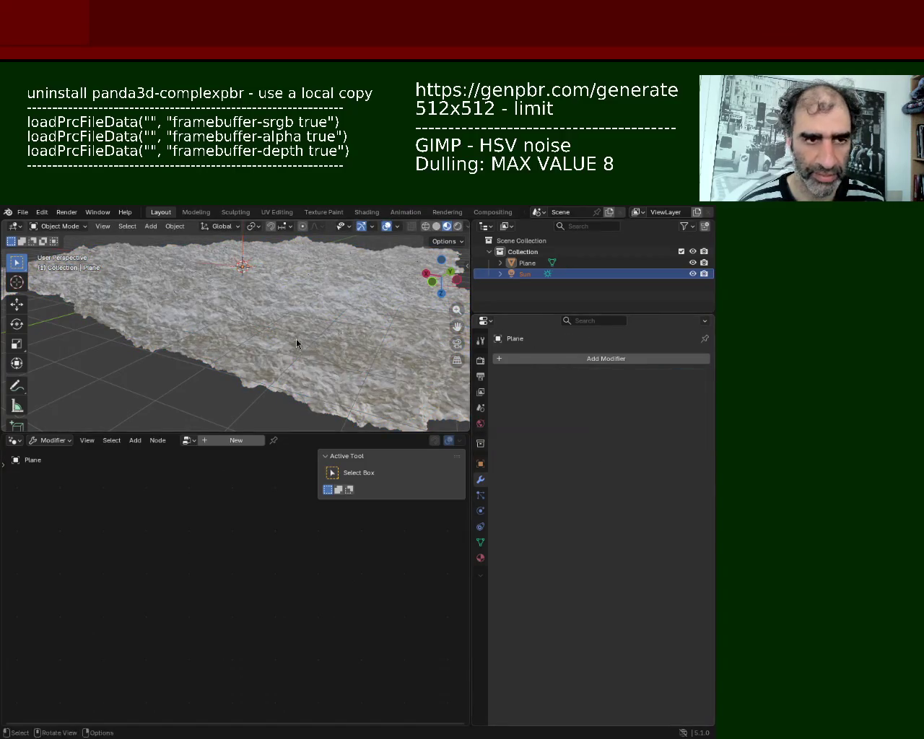
{"action": "mouse_move", "coordinate": [296, 339]}
{"action": "middle_mouse_down"}
{"action": "mouse_move", "coordinate": [147, 316]}
{"action": "mouse_move", "coordinate": [233, 329]}
{"action": "middle_mouse_up"}
Enlarge the 3D viewport and zoom in closely on the deselected terrain mesh
{"action": "key", "text": "Tab"}
{"action": "mouse_move", "coordinate": [324, 340]}
{"action": "middle_mouse_down"}
{"action": "mouse_move", "coordinate": [163, 334]}
{"action": "mouse_move", "coordinate": [217, 339]}
{"action": "middle_mouse_up"}
{"action": "left_click_drag", "start_coordinate": [318, 442], "coordinate": [319, 598]}
{"action": "middle_click_drag", "start_coordinate": [303, 581], "coordinate": [247, 576]}
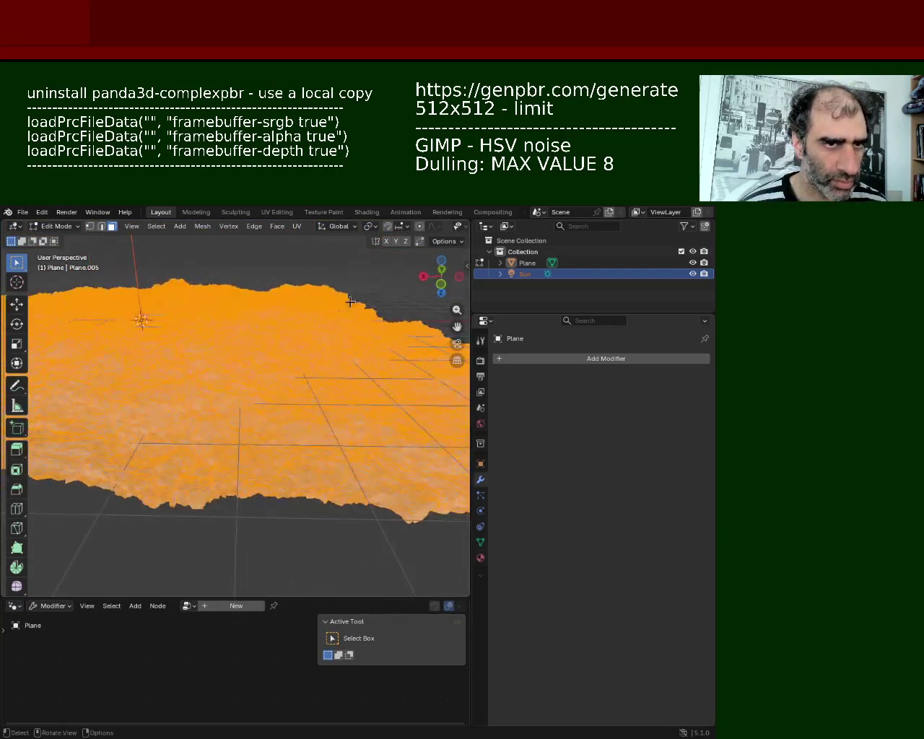
{"action": "left_click", "coordinate": [241, 516]}
{"action": "mouse_move", "coordinate": [252, 498]}
{"action": "middle_mouse_down", "text": "ctrl"}
{"action": "mouse_move", "coordinate": [278, 379]}
{"action": "mouse_move", "coordinate": [285, 434]}
{"action": "mouse_move", "coordinate": [312, 404]}
{"action": "mouse_move", "coordinate": [262, 411]}
{"action": "mouse_move", "coordinate": [249, 376]}
{"action": "middle_mouse_up", "text": "ctrl"}
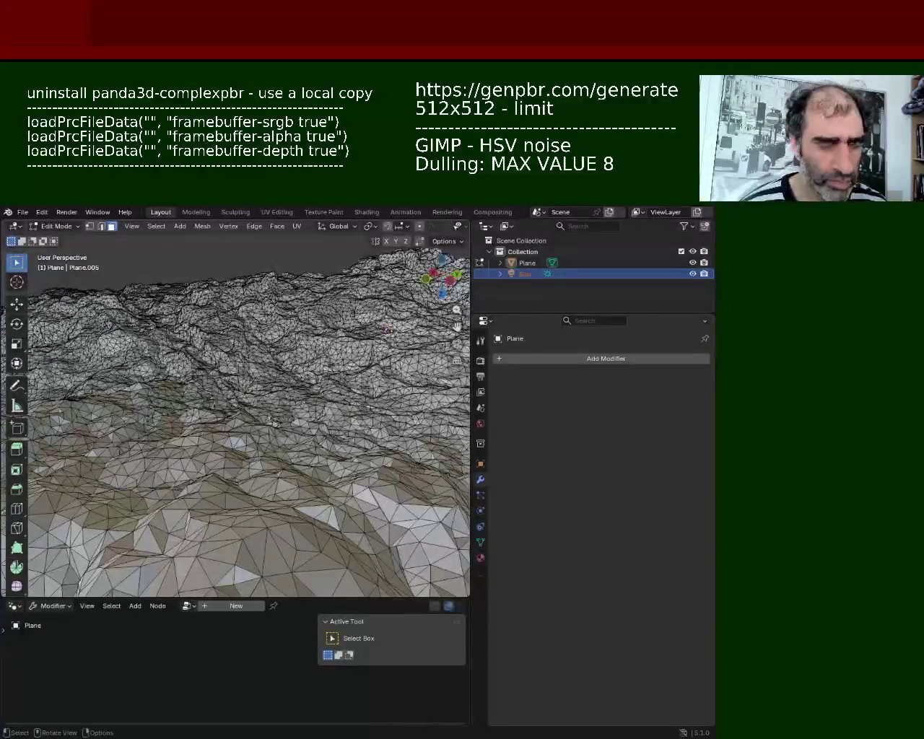
Save the file as ground_1.blend and turn the bottom area into a Shader Editor
{"action": "key", "text": "ctrl+s"}
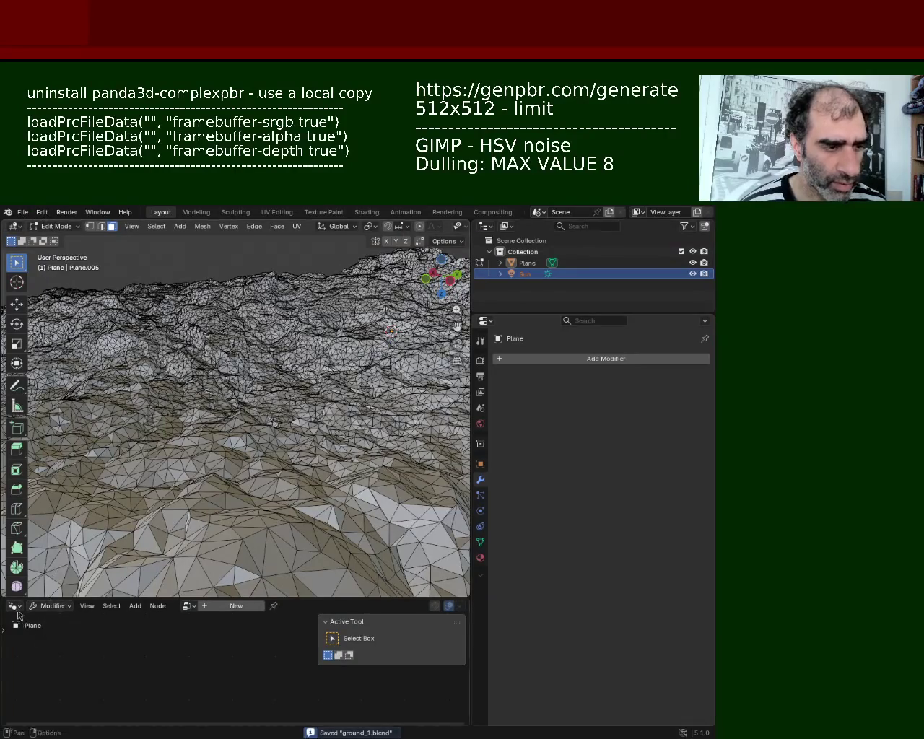
{"action": "left_click", "coordinate": [15, 606]}
{"action": "left_click", "coordinate": [45, 556]}
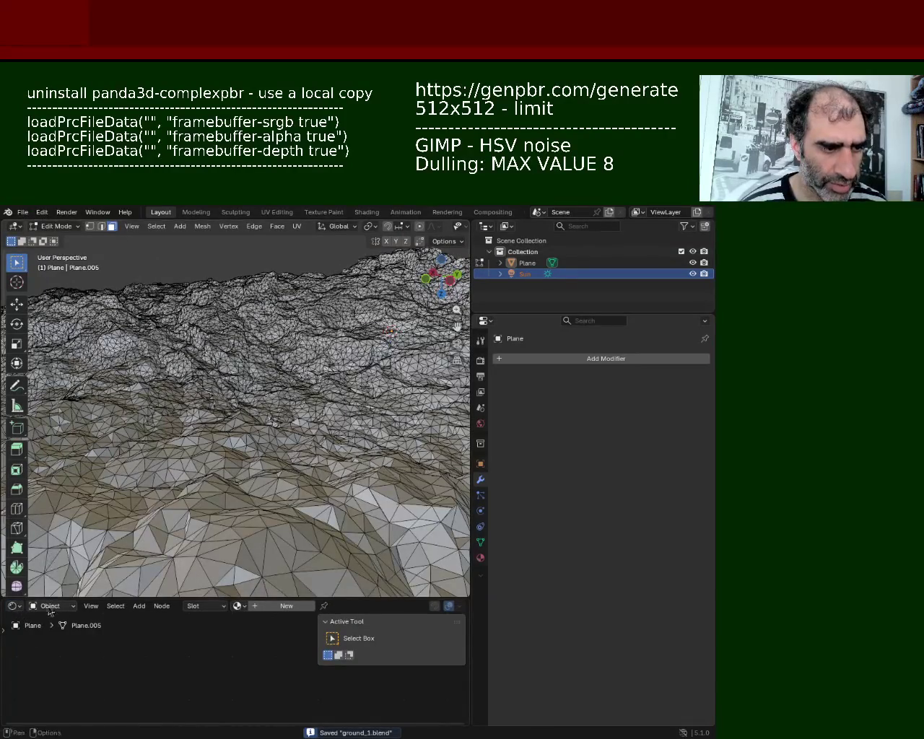
Assign the existing Material and Smart UV Project the whole terrain mesh with default settings
{"action": "left_click", "coordinate": [239, 607]}
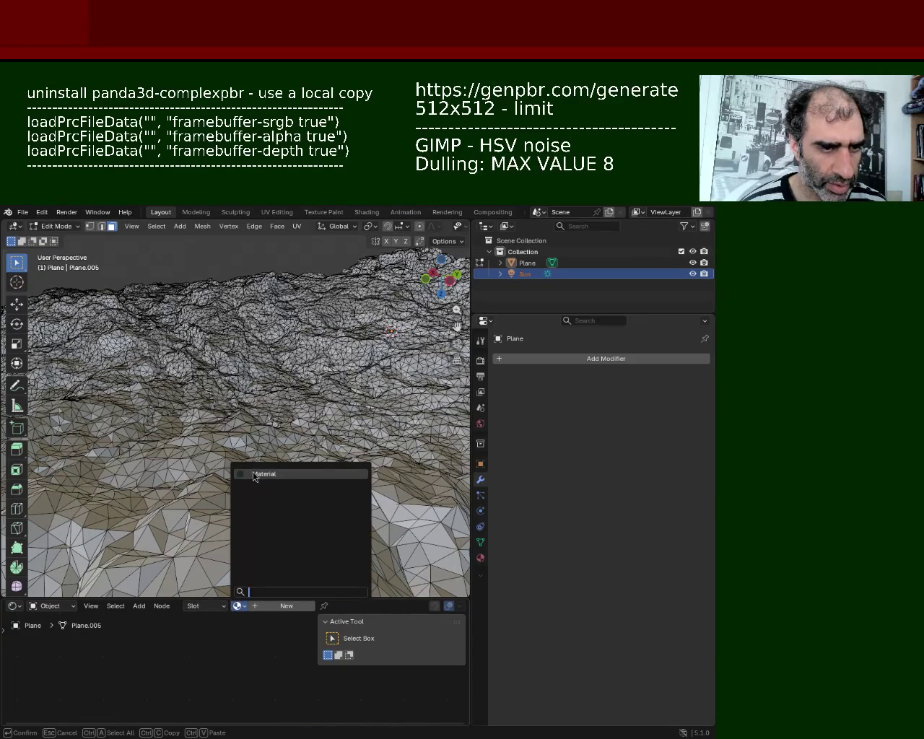
{"action": "left_click", "coordinate": [252, 474]}
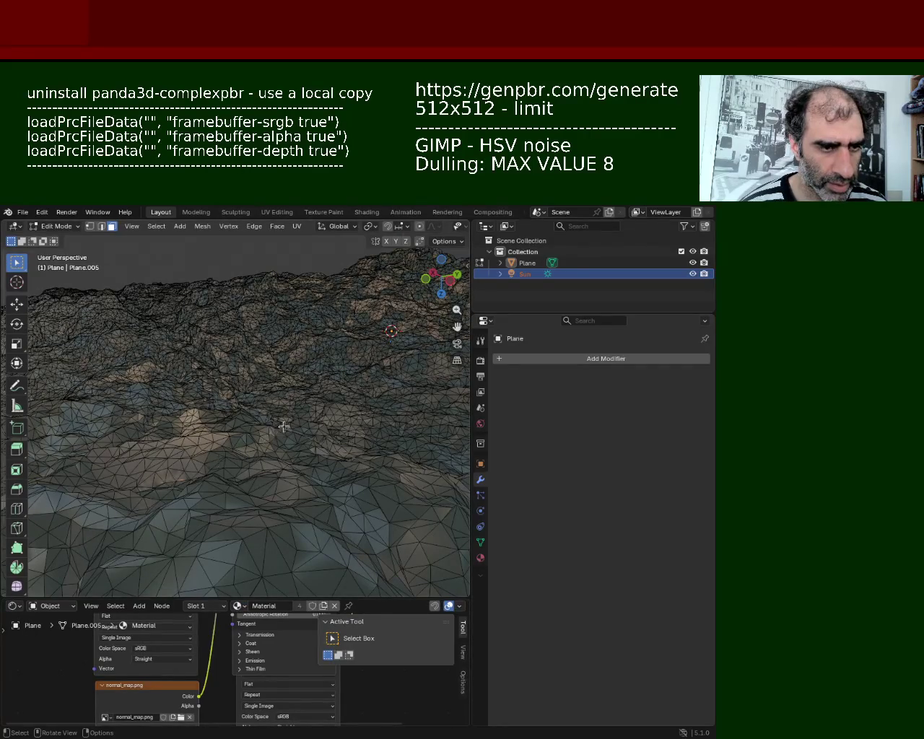
{"action": "key", "text": "a"}
{"action": "left_click", "coordinate": [297, 226]}
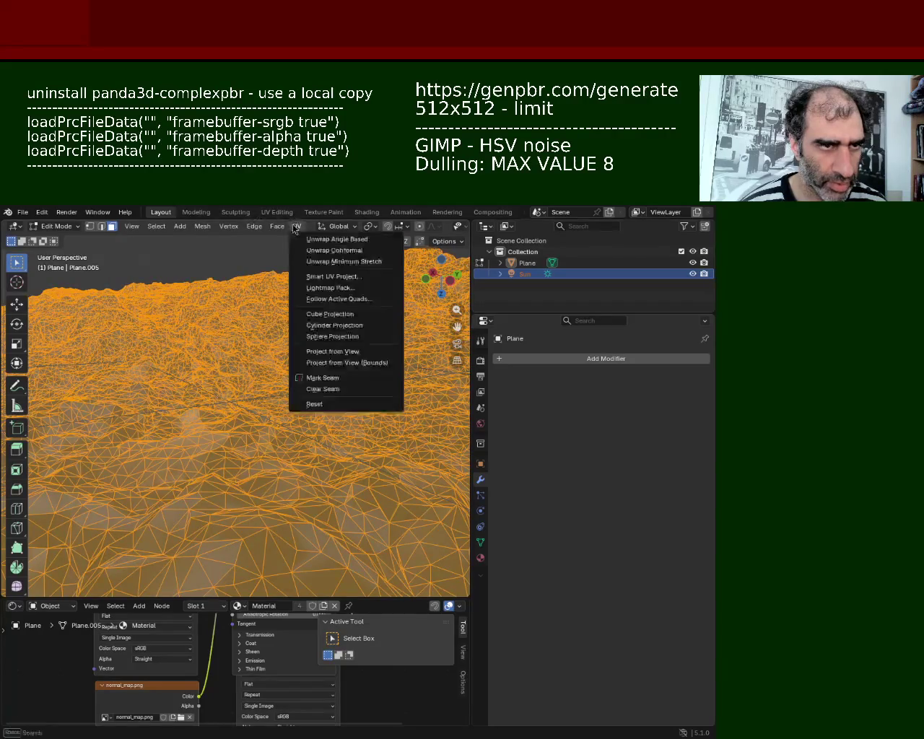
{"action": "left_click", "coordinate": [348, 280]}
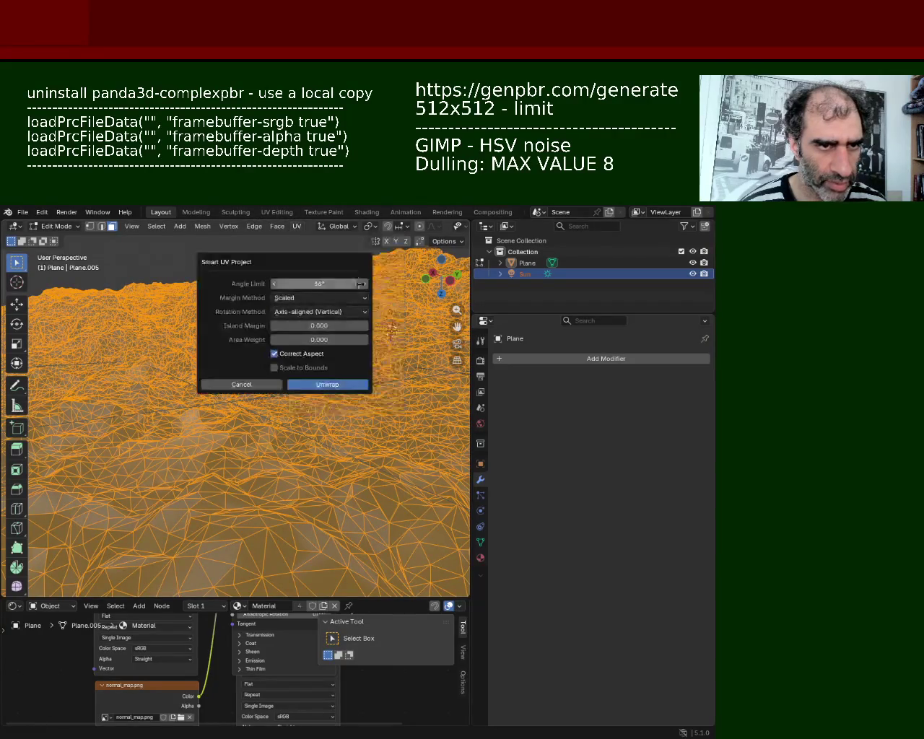
{"action": "left_click", "coordinate": [336, 389]}
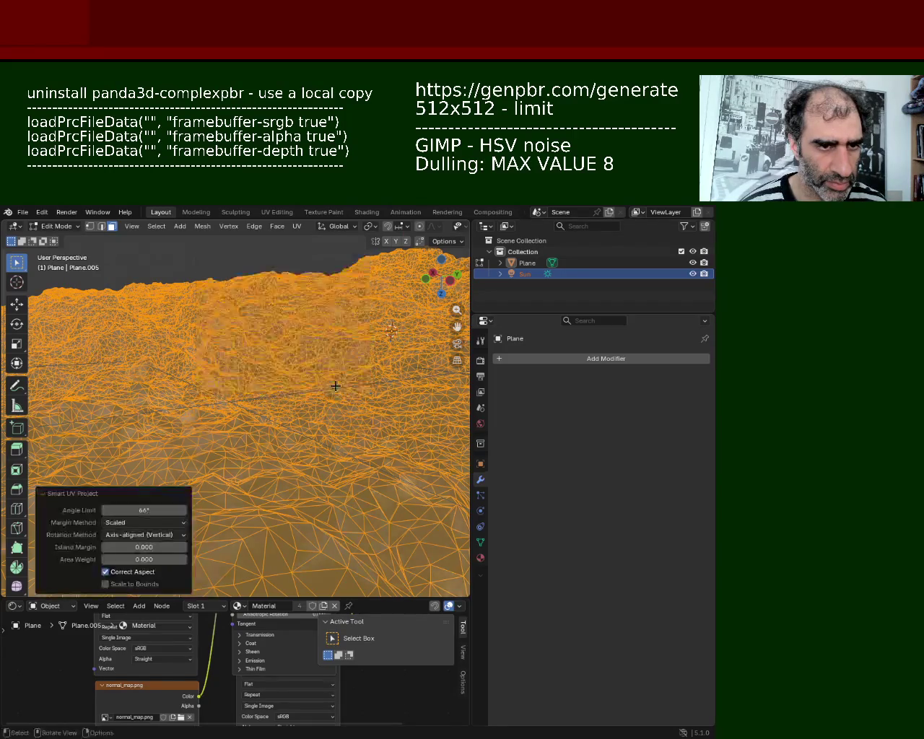
Show the UV Editor and scale the UV islands up over base.png
{"action": "left_click", "coordinate": [13, 606]}
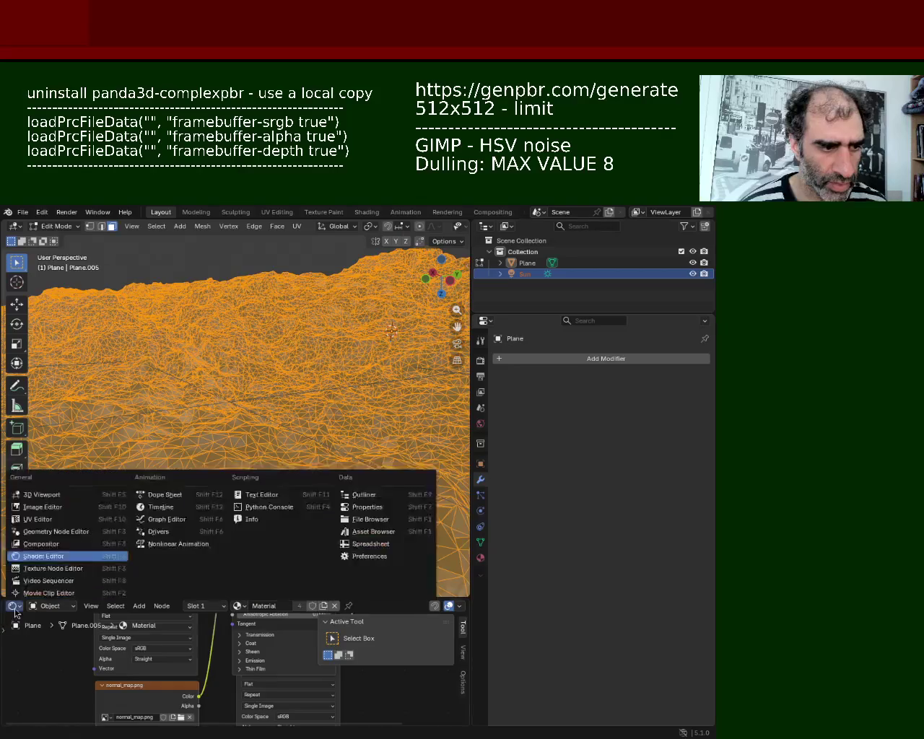
{"action": "left_click", "coordinate": [52, 523]}
{"action": "key", "text": "s"}
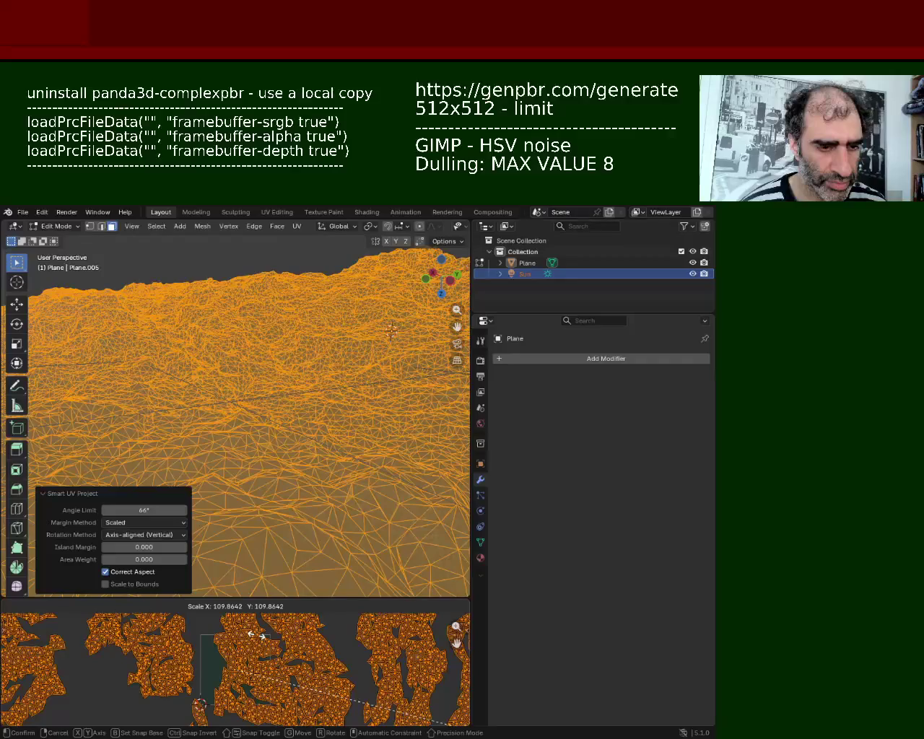
{"action": "left_click", "coordinate": [257, 635]}
Deselect the mesh, orbit around the terrain, and save ground_1.blend
{"action": "mouse_move", "coordinate": [323, 432]}
{"action": "middle_mouse_down"}
{"action": "mouse_move", "coordinate": [293, 361]}
{"action": "mouse_move", "coordinate": [262, 506]}
{"action": "middle_mouse_up"}
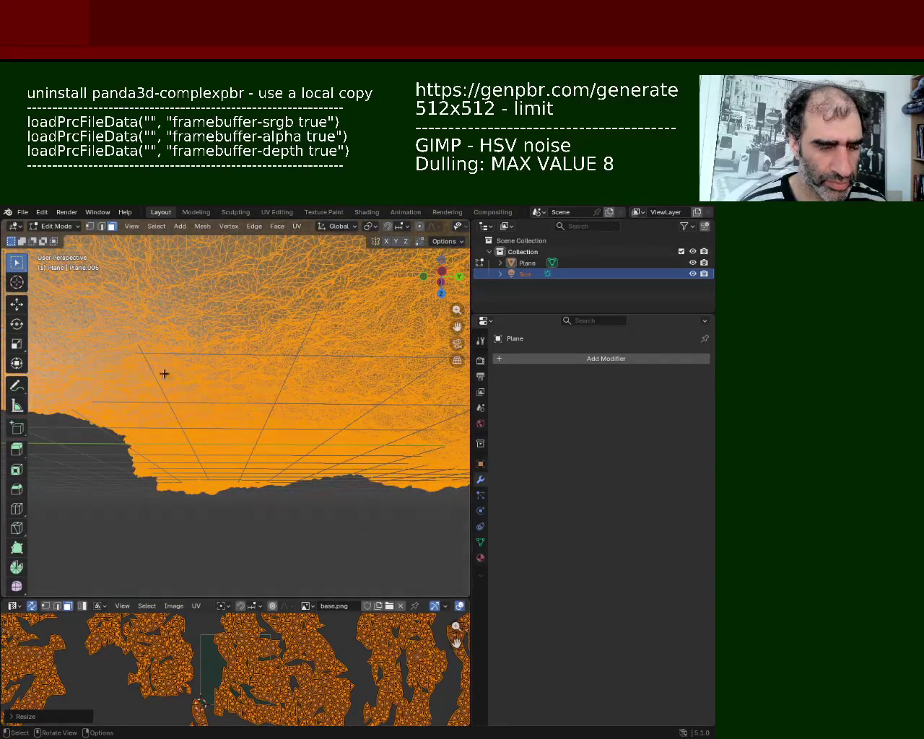
{"action": "key", "text": "alt+a"}
{"action": "mouse_move", "coordinate": [164, 374]}
{"action": "middle_mouse_down"}
{"action": "mouse_move", "coordinate": [131, 394]}
{"action": "mouse_move", "coordinate": [63, 407]}
{"action": "mouse_move", "coordinate": [109, 377]}
{"action": "mouse_move", "coordinate": [246, 421]}
{"action": "mouse_move", "coordinate": [249, 437]}
{"action": "mouse_move", "coordinate": [282, 450]}
{"action": "mouse_move", "coordinate": [158, 288]}
{"action": "middle_mouse_up"}
{"action": "key", "text": "ctrl+s"}
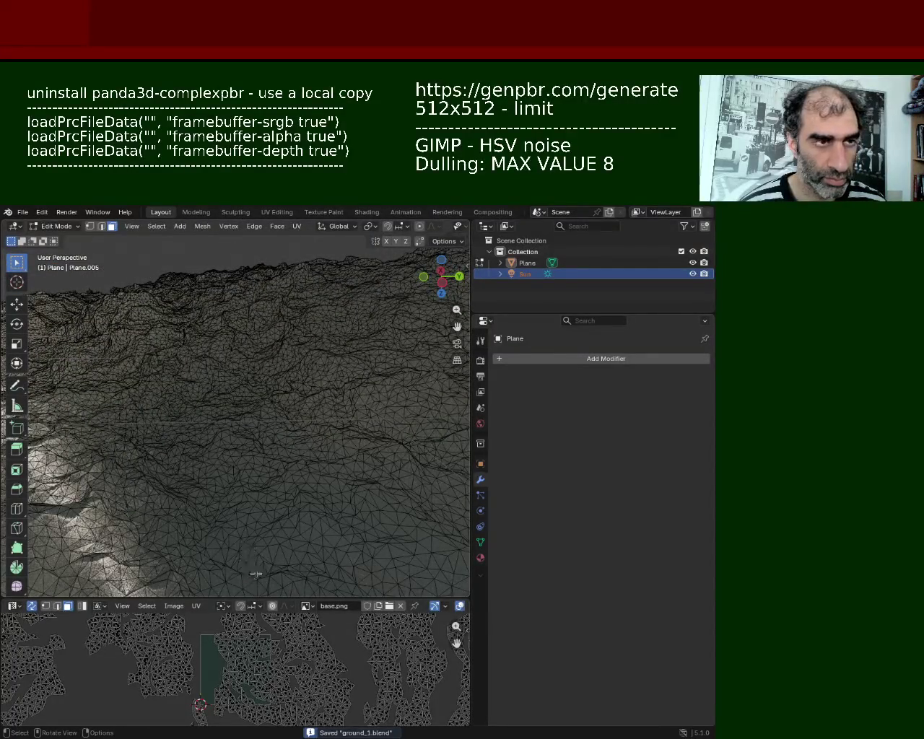
Scale all the terrain's UV islands up much further and save ground_1.blend again
{"action": "left_click_drag", "start_coordinate": [255, 600], "coordinate": [224, 654]}
{"action": "mouse_move", "coordinate": [190, 479]}
{"action": "middle_mouse_down"}
{"action": "mouse_move", "coordinate": [197, 508]}
{"action": "mouse_move", "coordinate": [224, 439]}
{"action": "mouse_move", "coordinate": [245, 452]}
{"action": "middle_mouse_up"}
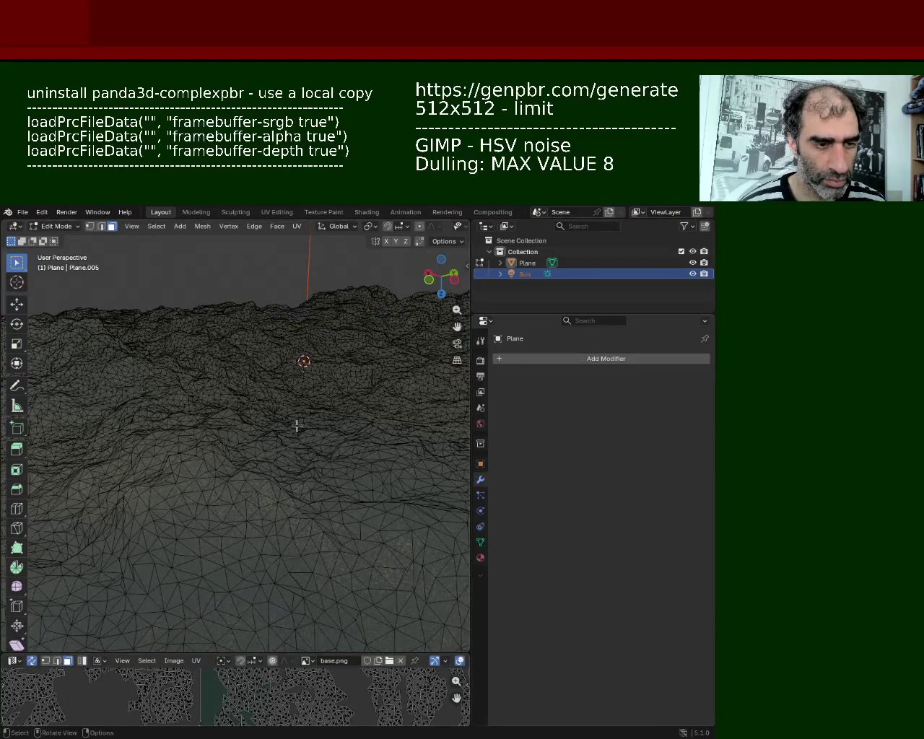
{"action": "key", "text": "a"}
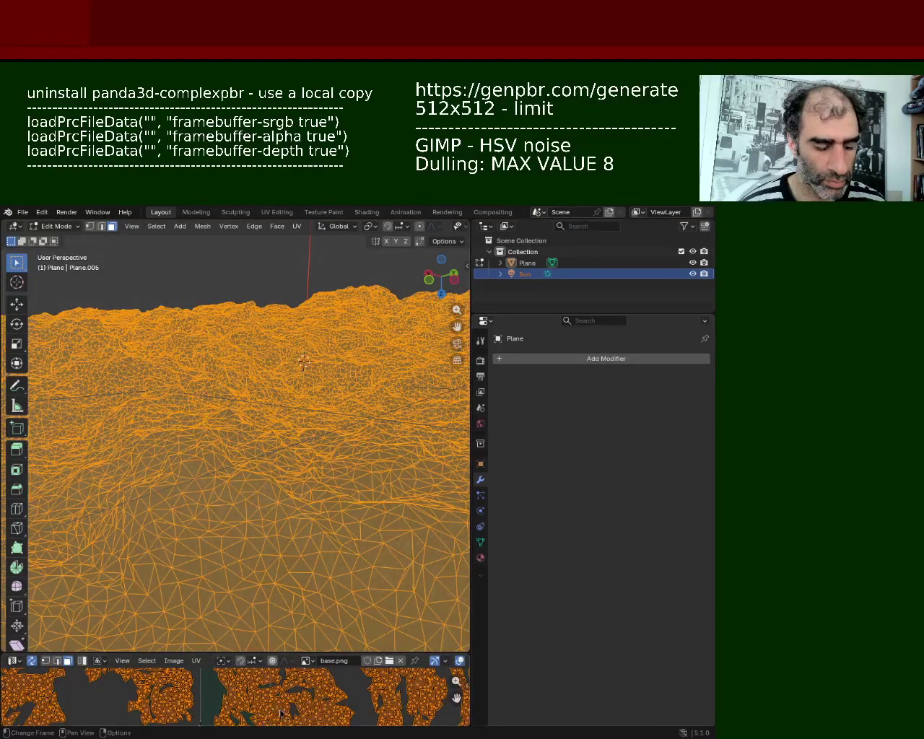
{"action": "key", "text": "s"}
{"action": "left_click", "coordinate": [135, 705]}
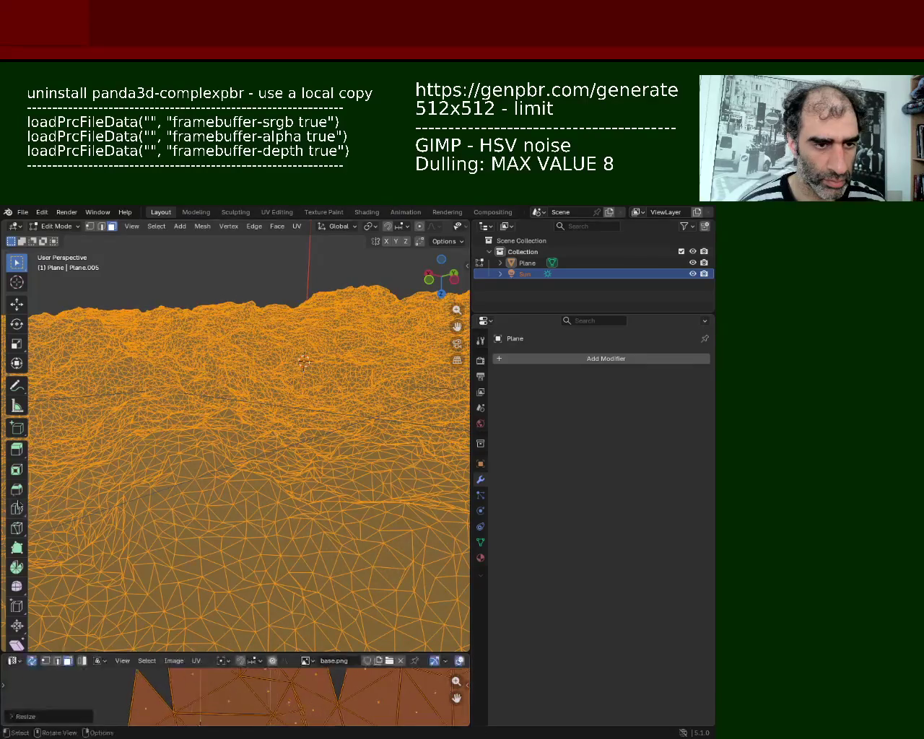
{"action": "key", "text": "ctrl+s"}
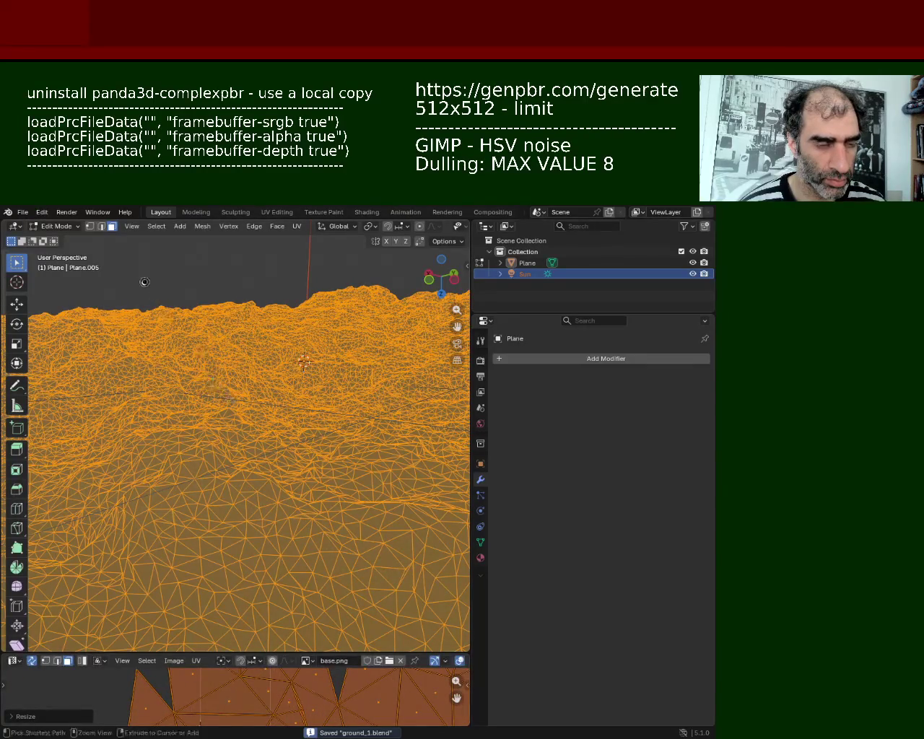
{"action": "left_click", "coordinate": [22, 213]}
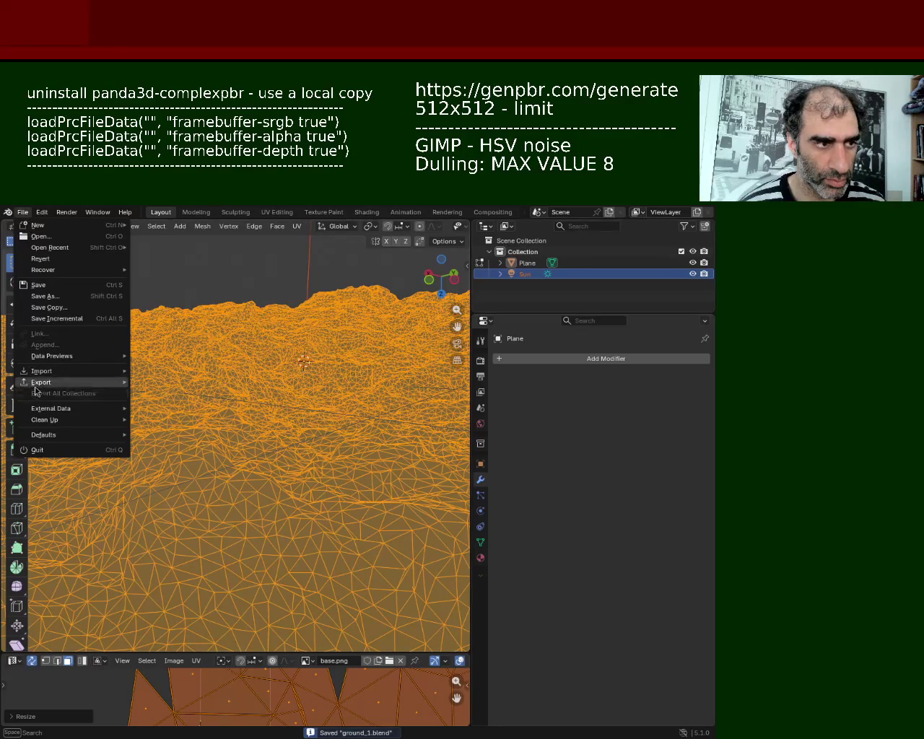
Export the terrain Plane from Object Mode as a glTF 2.0 file
{"action": "mouse_move", "coordinate": [41, 382]}
{"action": "left_click", "coordinate": [194, 483]}
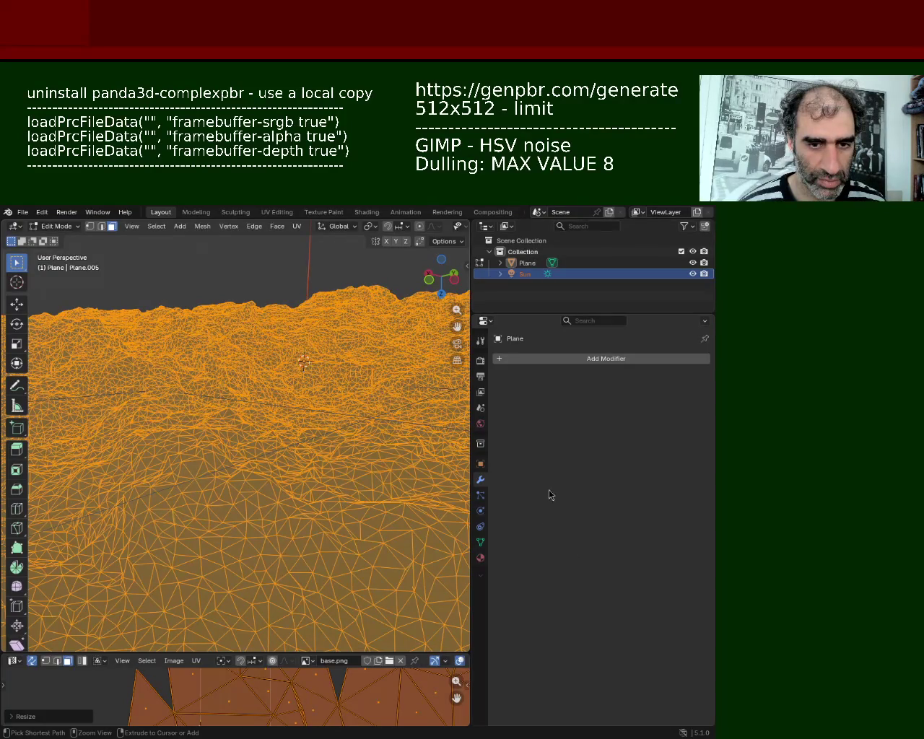
{"action": "key", "text": "Tab"}
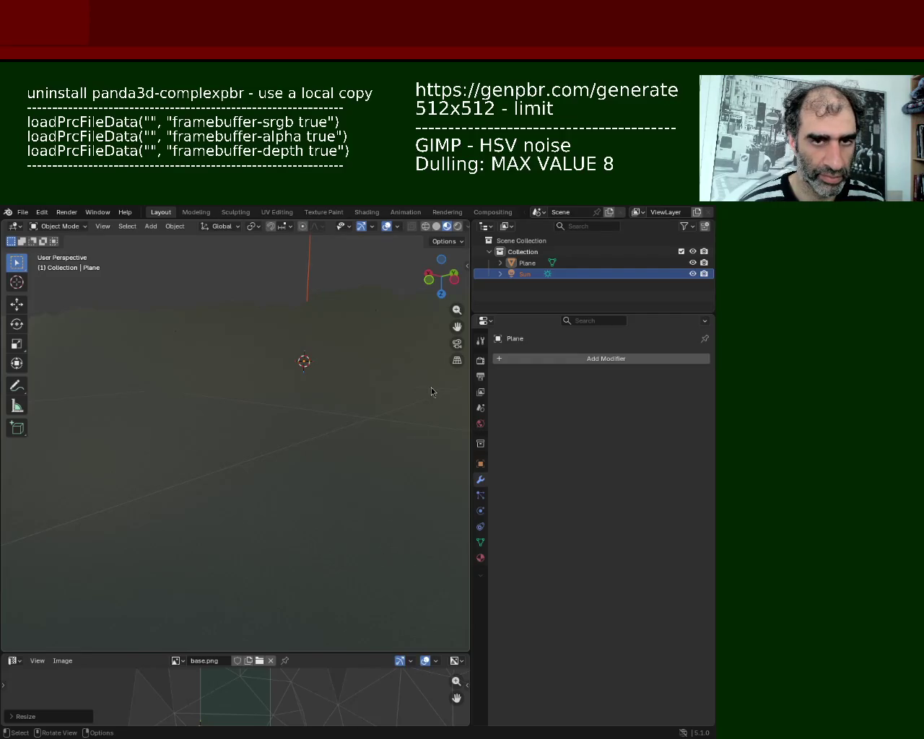
{"action": "left_click", "coordinate": [527, 263]}
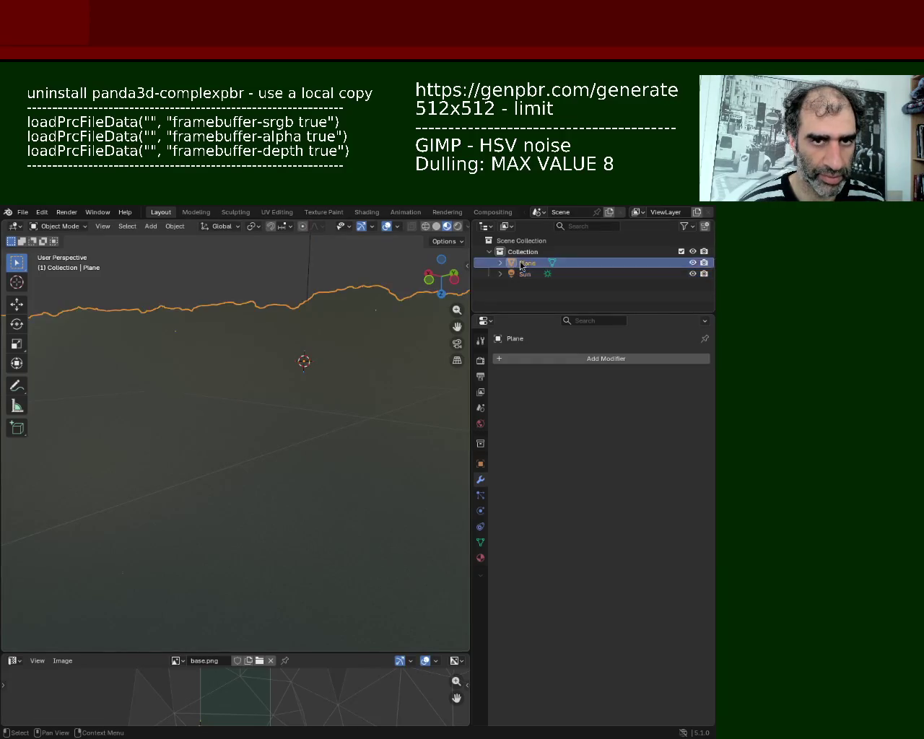
{"action": "left_click", "coordinate": [31, 209]}
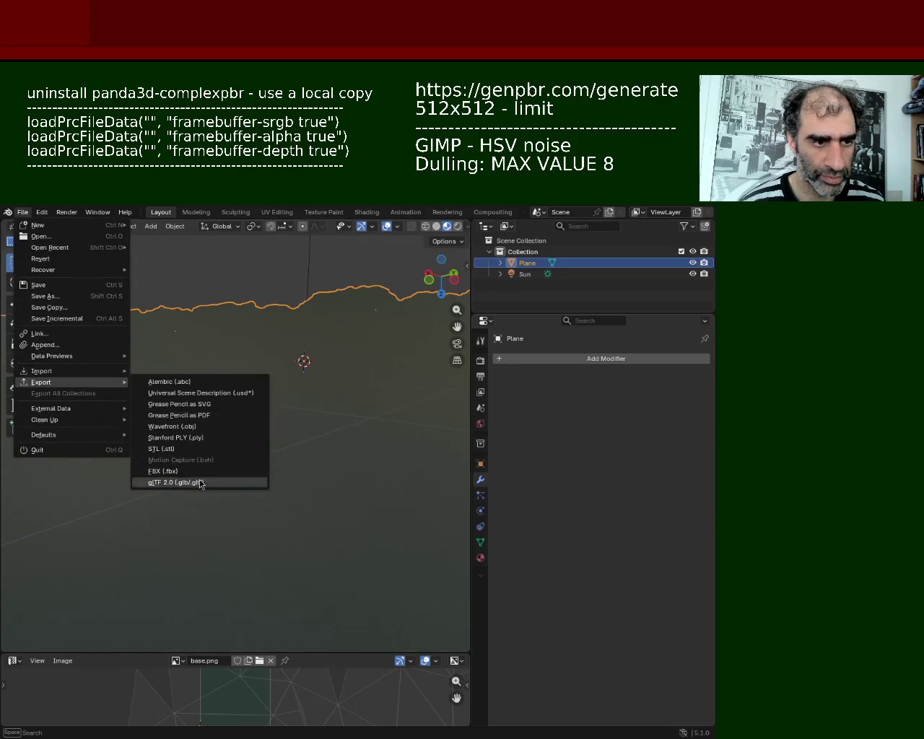
{"action": "left_click", "coordinate": [202, 484]}
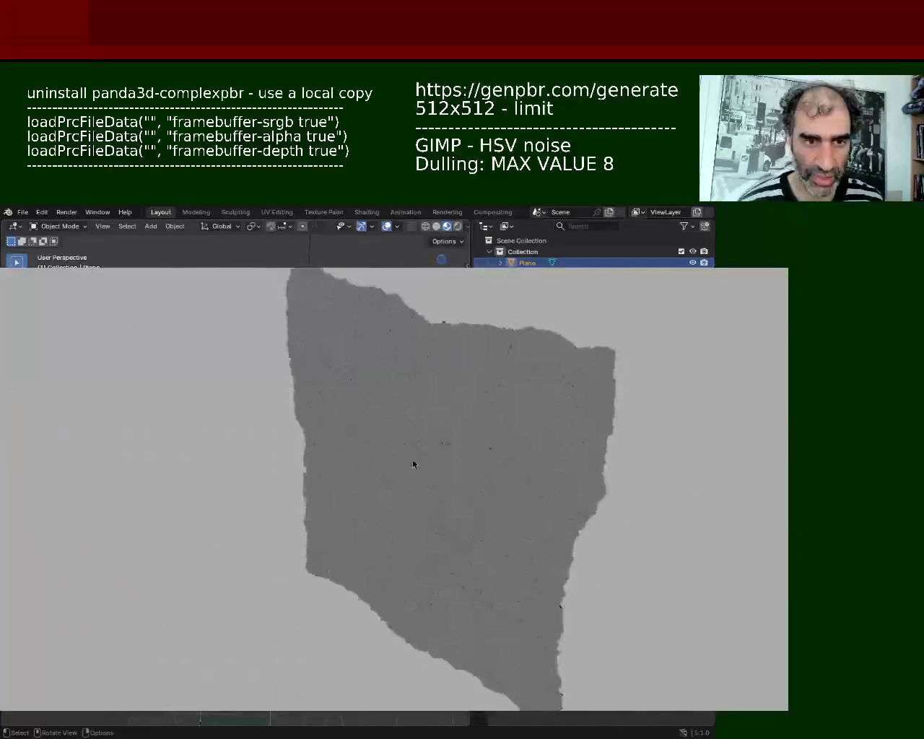
Inspect the exported terrain's relief up close in the Panda3D viewer, then close it
{"action": "mouse_move", "coordinate": [406, 434]}
{"action": "middle_mouse_down"}
{"action": "mouse_move", "coordinate": [459, 554]}
{"action": "mouse_move", "coordinate": [405, 530]}
{"action": "middle_mouse_up"}
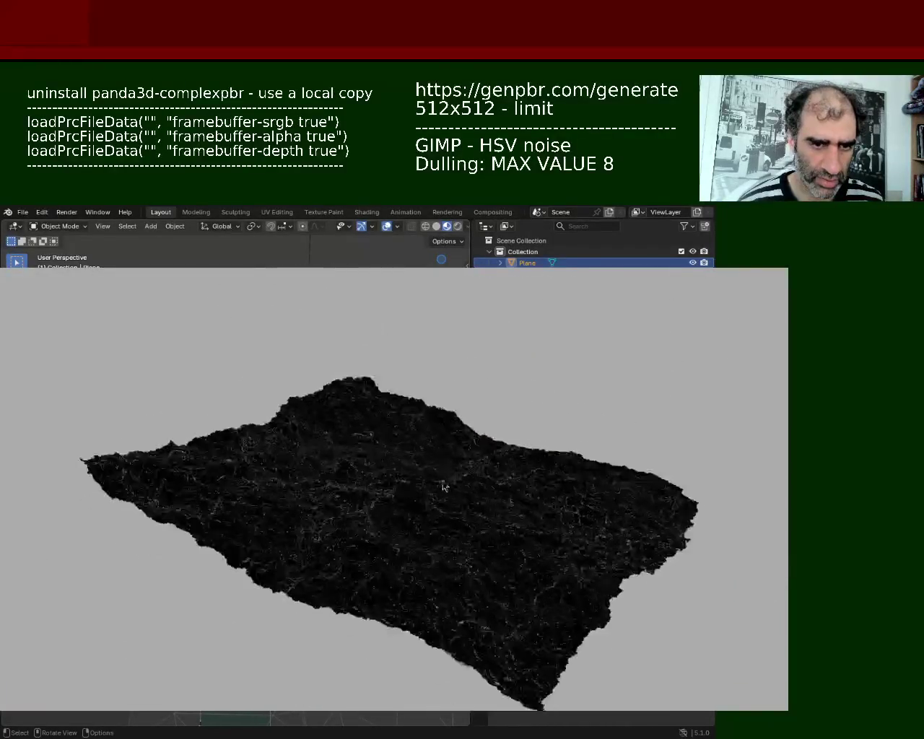
{"action": "scroll", "coordinate": [405, 530], "scroll_direction": "up", "scroll_amount": 5}
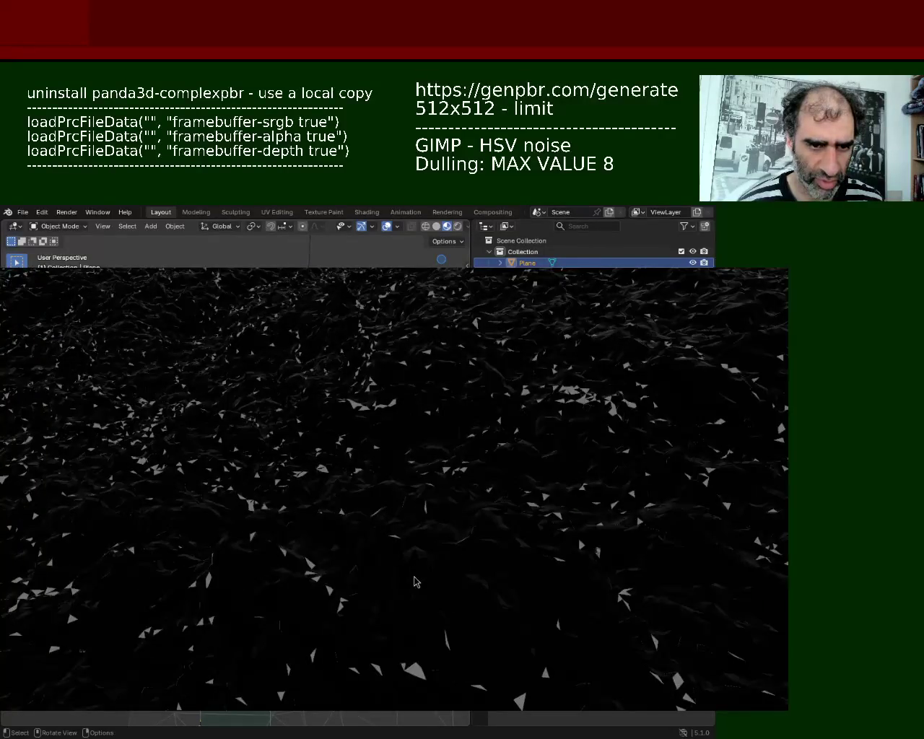
{"action": "mouse_move", "coordinate": [408, 546]}
{"action": "middle_mouse_down"}
{"action": "mouse_move", "coordinate": [525, 542]}
{"action": "mouse_move", "coordinate": [417, 540]}
{"action": "mouse_move", "coordinate": [577, 488]}
{"action": "middle_mouse_up"}
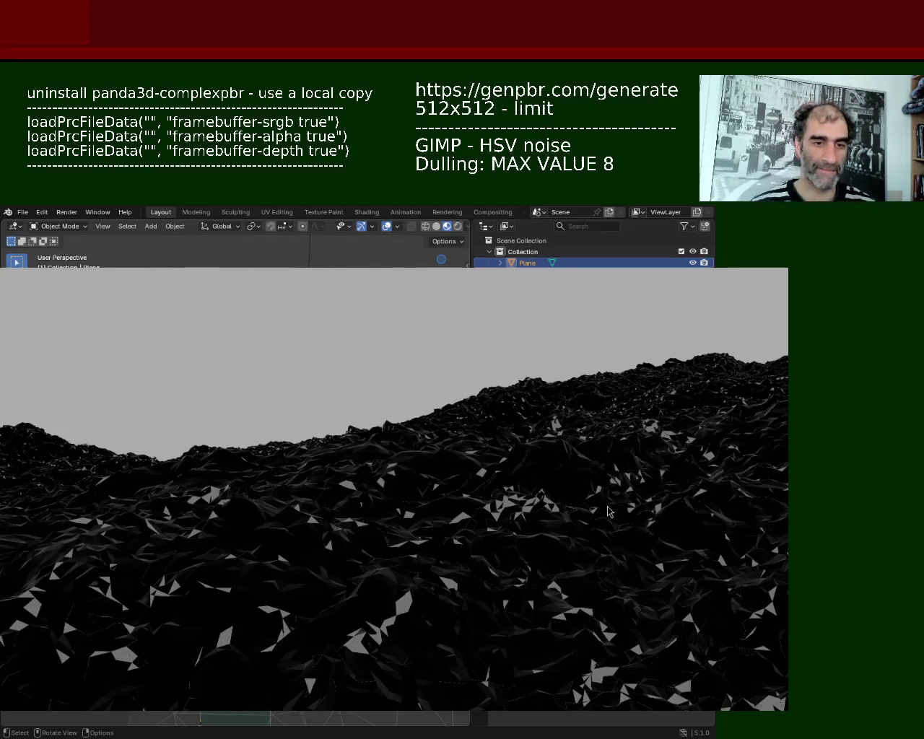
{"action": "key", "text": "Escape"}
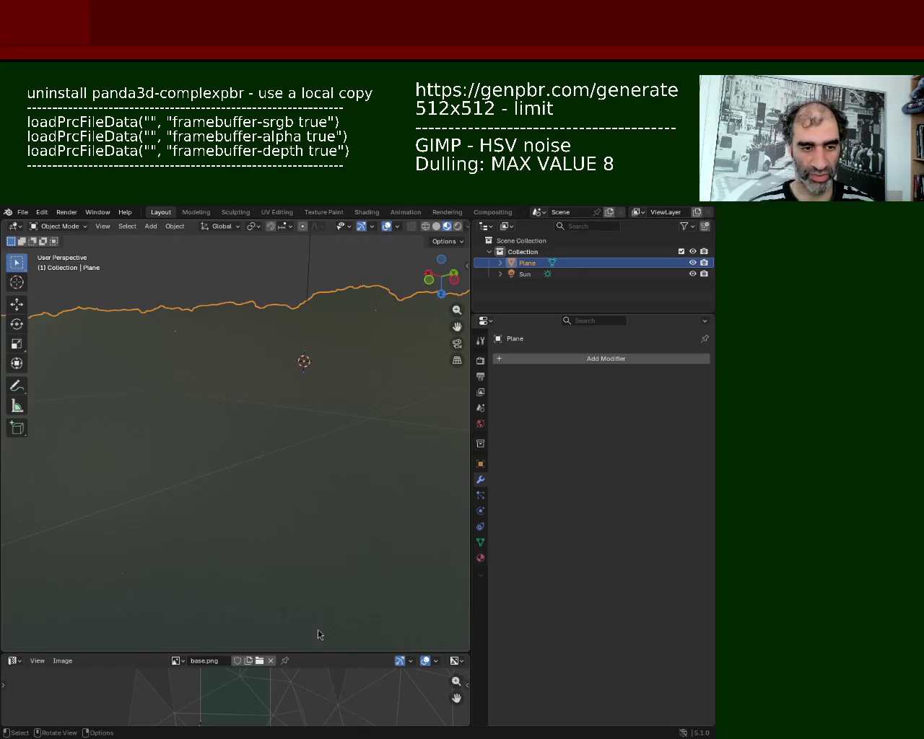
Delete the terrain plane and add a fresh Plane mesh in its place
{"action": "left_click_drag", "start_coordinate": [326, 653], "coordinate": [140, 352]}
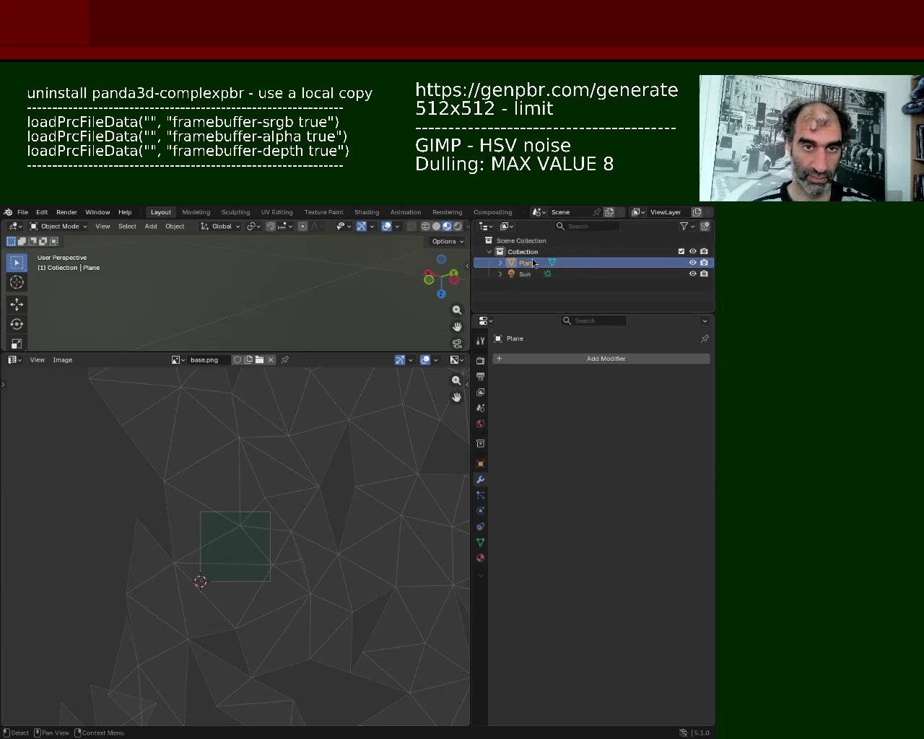
{"action": "key", "text": "Delete"}
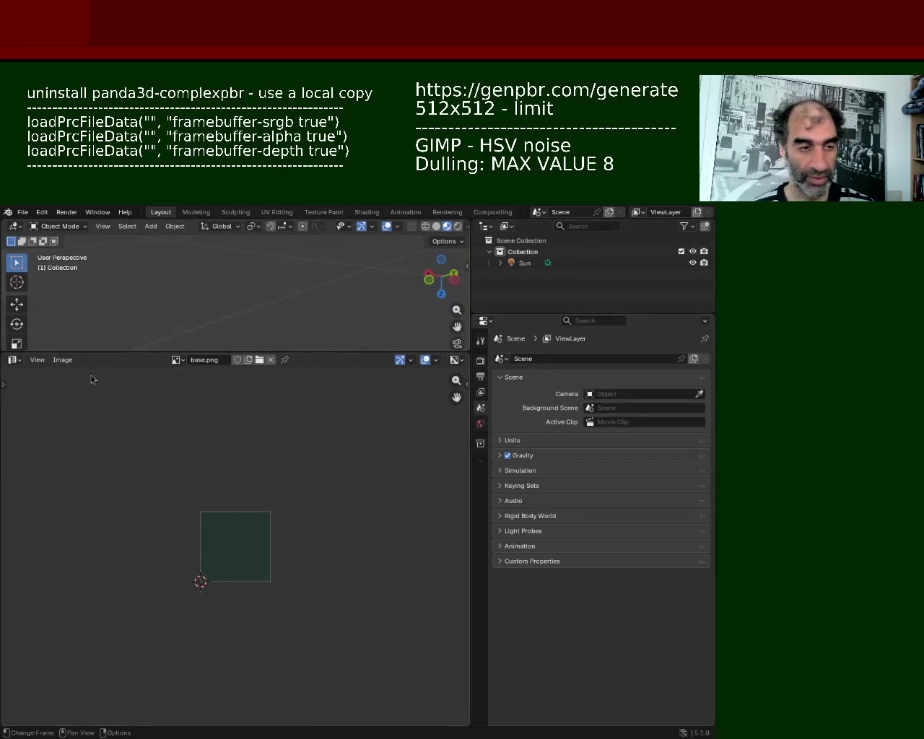
{"action": "left_click", "coordinate": [151, 226]}
{"action": "mouse_move", "coordinate": [174, 239]}
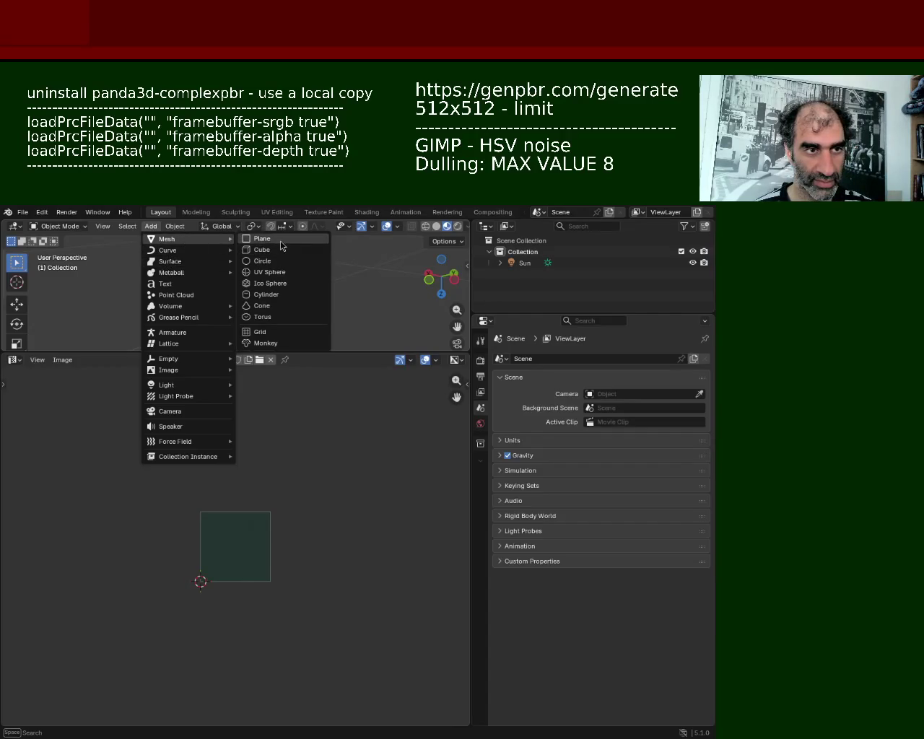
{"action": "left_click", "coordinate": [262, 238]}
{"action": "left_click_drag", "start_coordinate": [310, 351], "coordinate": [314, 590]}
{"action": "mouse_move", "coordinate": [296, 534]}
{"action": "middle_mouse_down"}
{"action": "mouse_move", "coordinate": [347, 291]}
{"action": "mouse_move", "coordinate": [284, 347]}
{"action": "middle_mouse_up"}
Subdivide the new plane five times in Edit Mode
{"action": "key", "text": "Tab"}
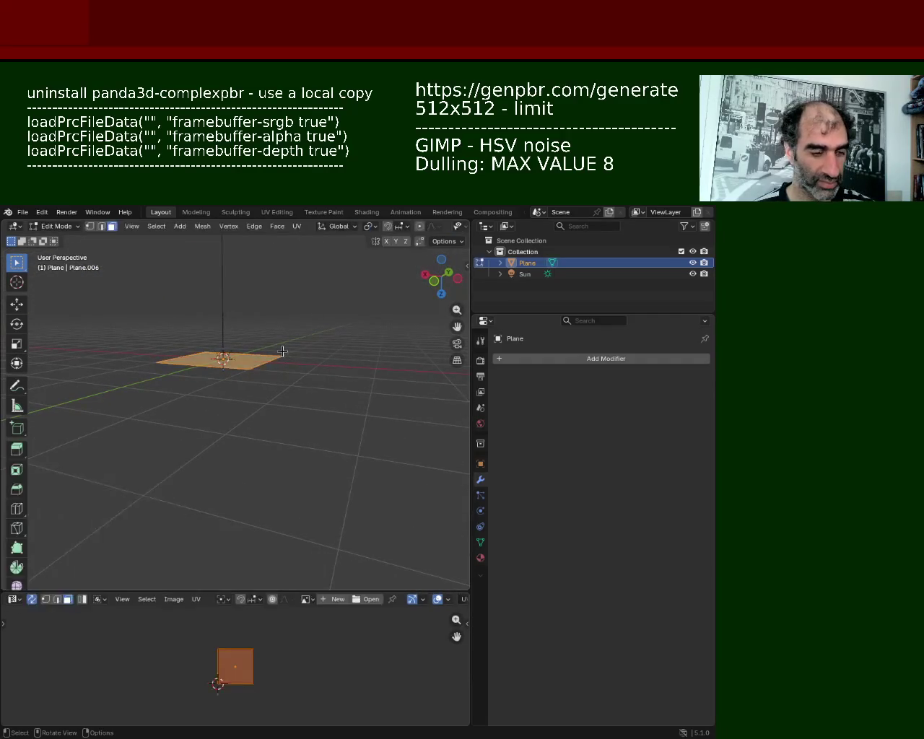
{"action": "right_click", "coordinate": [282, 351]}
{"action": "left_click", "coordinate": [282, 351]}
{"action": "right_click", "coordinate": [283, 351]}
{"action": "left_click", "coordinate": [283, 351]}
{"action": "right_click", "coordinate": [282, 352]}
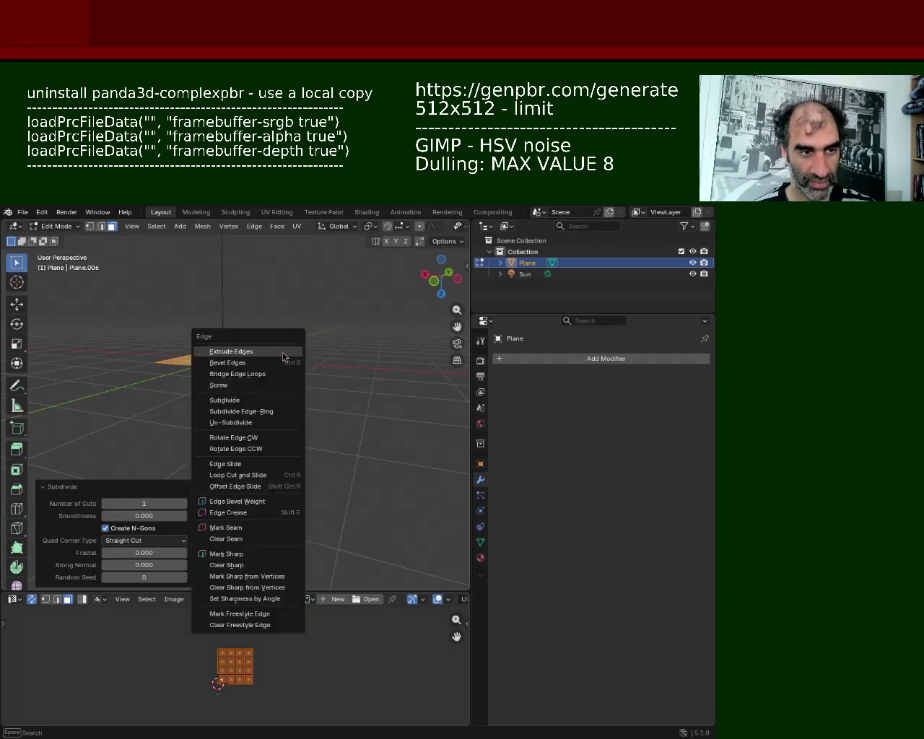
{"action": "left_click", "coordinate": [282, 352]}
{"action": "right_click", "coordinate": [283, 352]}
{"action": "left_click", "coordinate": [283, 352]}
{"action": "right_click", "coordinate": [282, 351]}
{"action": "left_click", "coordinate": [282, 351]}
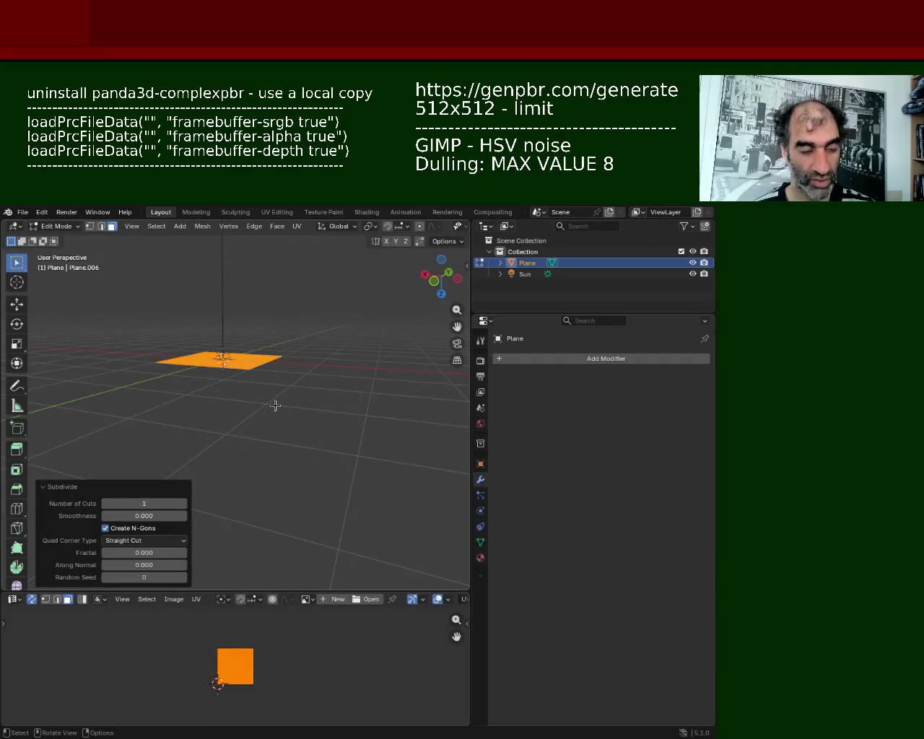
Scale the subdivided plane up by a factor of 7.228
{"action": "key", "text": "s"}
{"action": "left_click", "coordinate": [131, 479]}
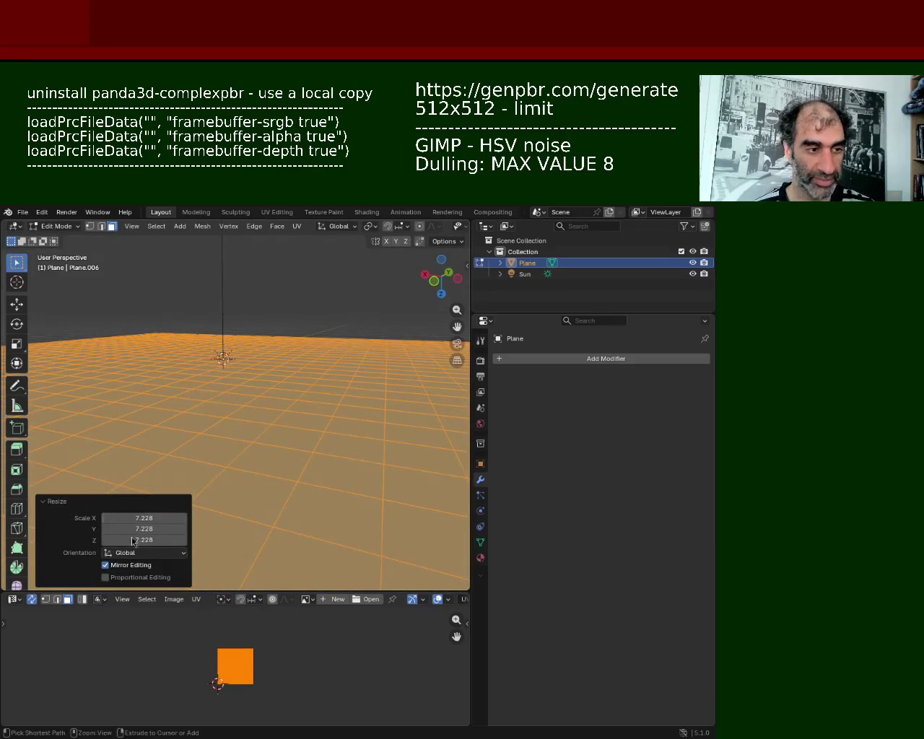
{"action": "left_click", "coordinate": [11, 602]}
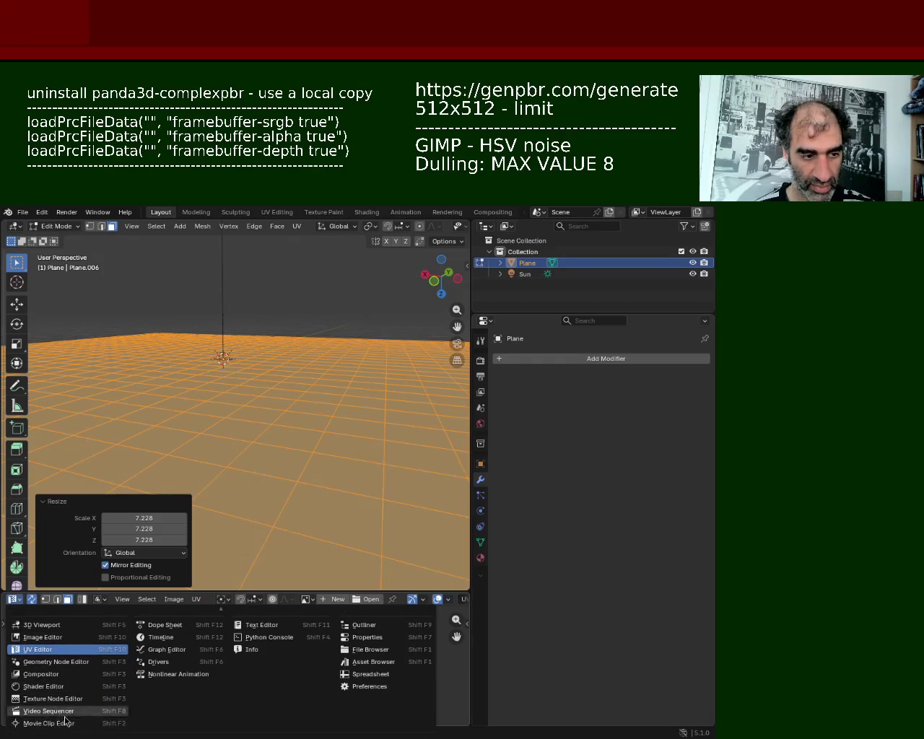
Turn the lower area into an enlarged Shader Editor
{"action": "left_click", "coordinate": [72, 686]}
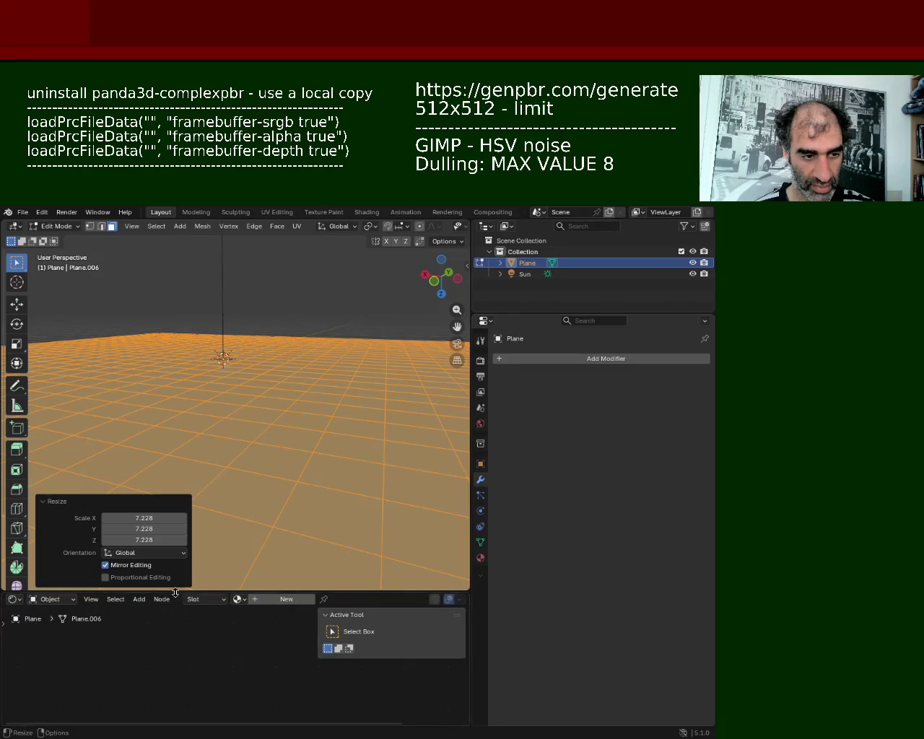
{"action": "left_click_drag", "start_coordinate": [167, 593], "coordinate": [15, 395]}
{"action": "left_click", "coordinate": [13, 401]}
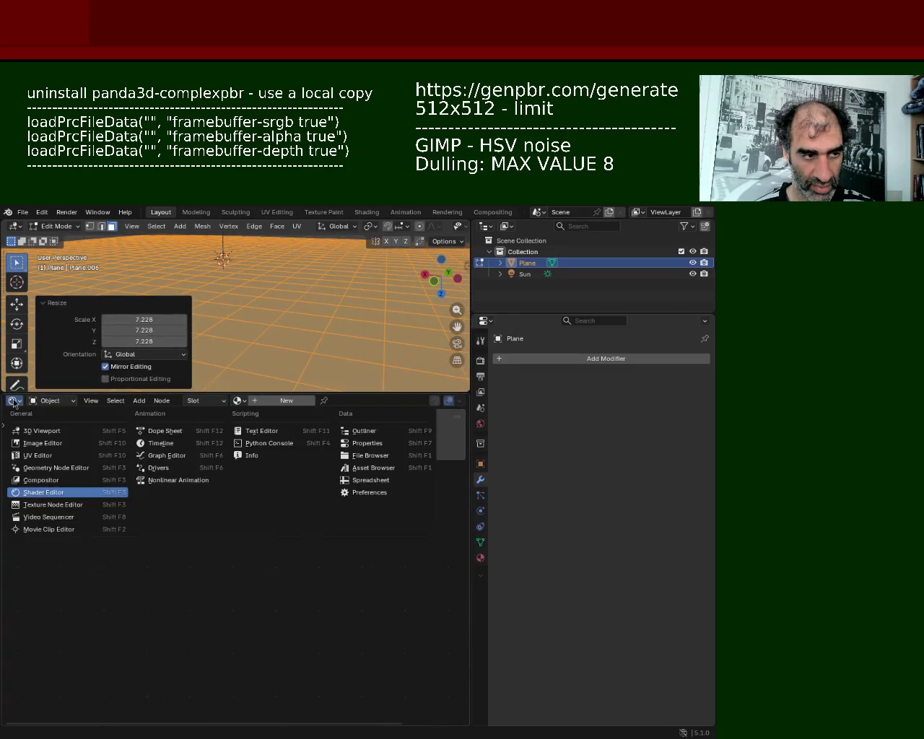
{"action": "left_click", "coordinate": [54, 497]}
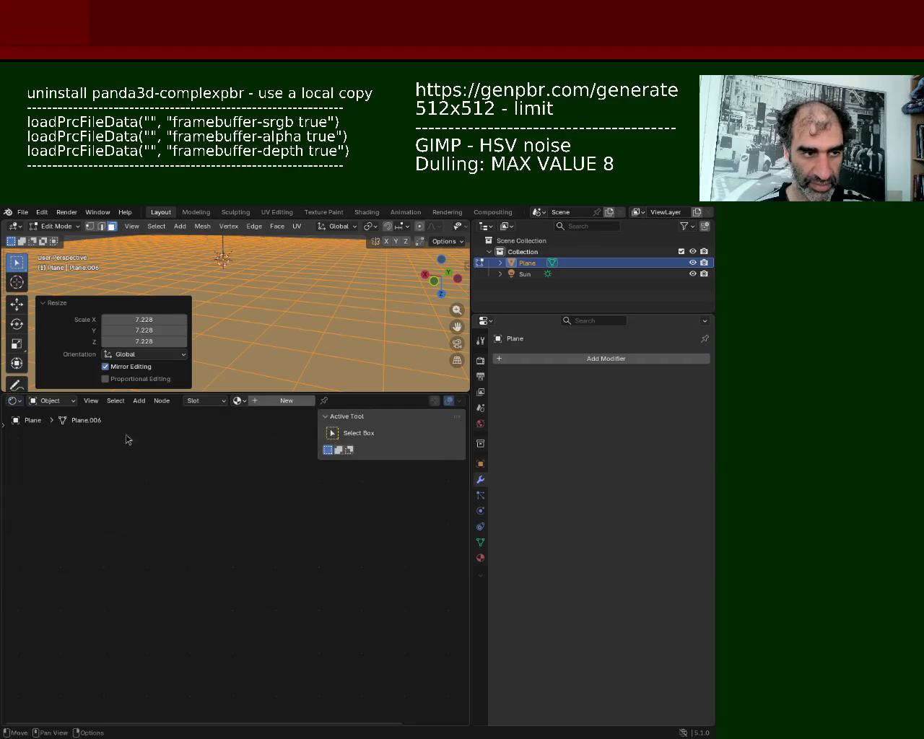
Assign the existing textured 'Material' to the new plane
{"action": "left_click", "coordinate": [247, 402]}
{"action": "left_click", "coordinate": [260, 417]}
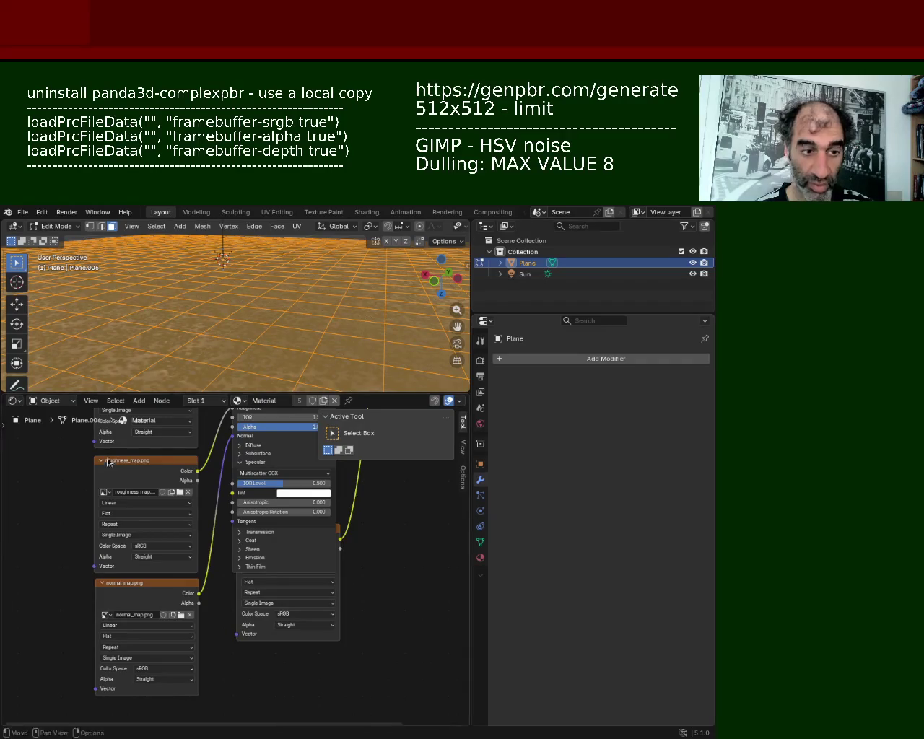
{"action": "middle_click_drag", "start_coordinate": [420, 547], "coordinate": [379, 617]}
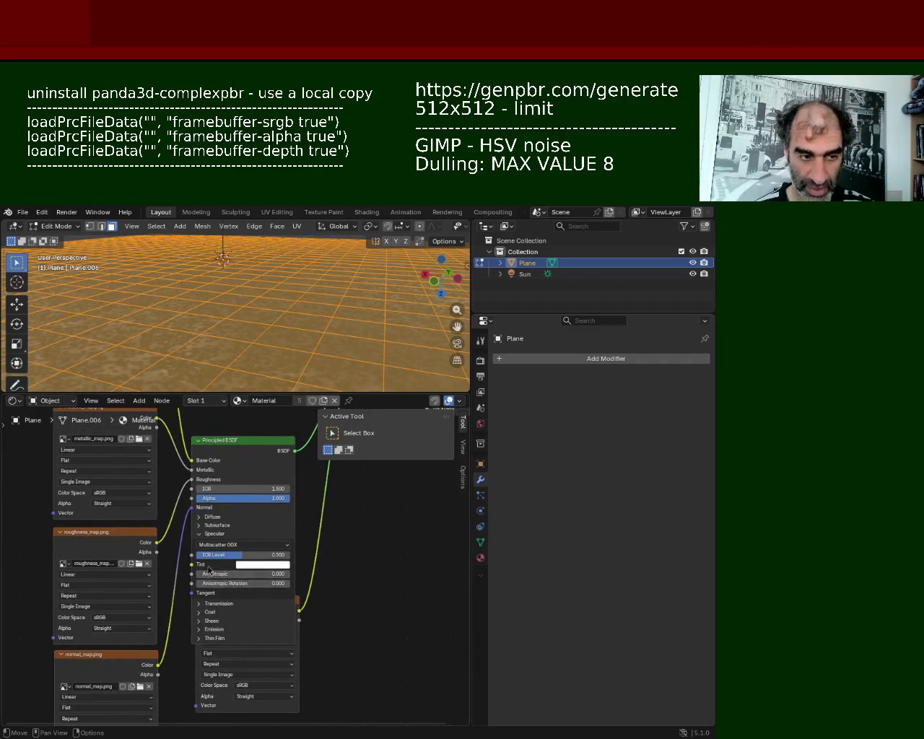
{"action": "left_click", "coordinate": [200, 525]}
{"action": "left_click", "coordinate": [203, 526]}
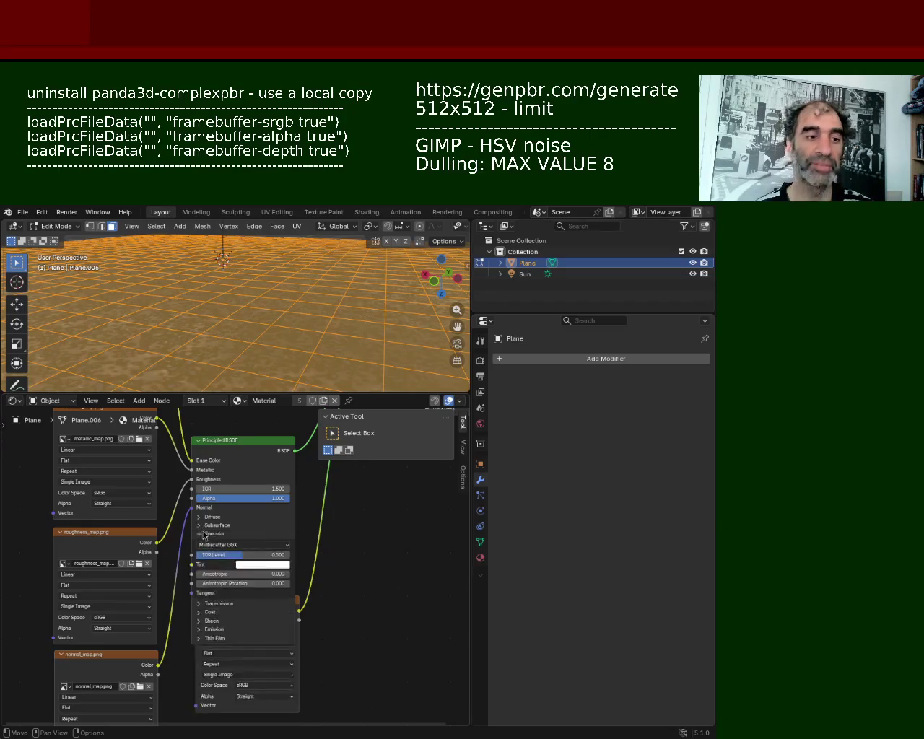
Collapse the Specular panel on the Principled BSDF node to reveal ao_map.png
{"action": "left_click", "coordinate": [204, 534]}
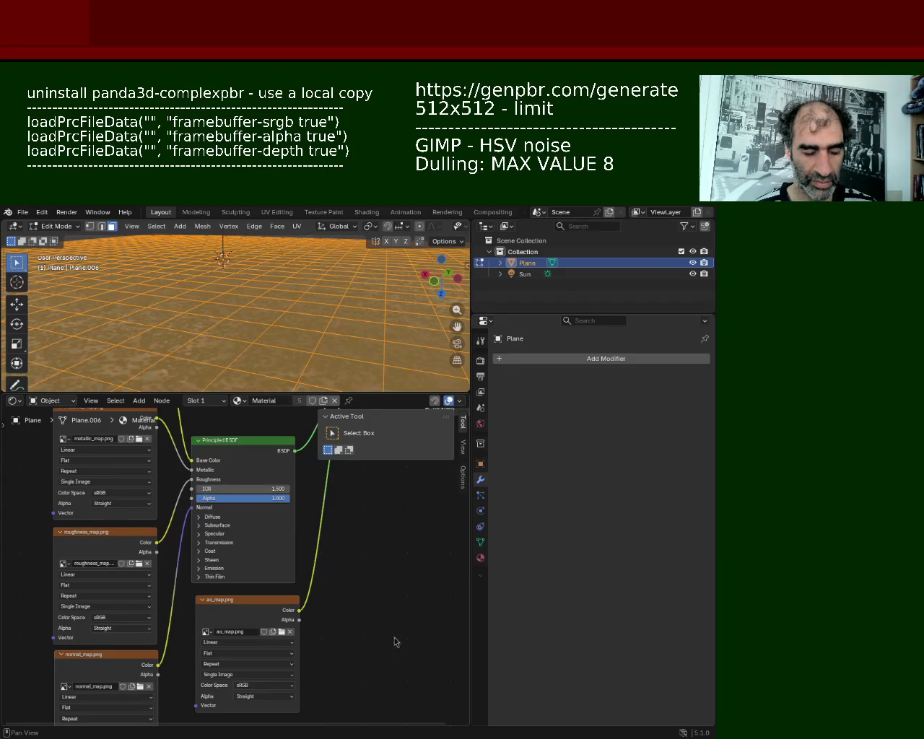
Select and grab-move a single face of the plane, then enlarge the node editor again
{"action": "left_click_drag", "start_coordinate": [289, 394], "coordinate": [289, 498]}
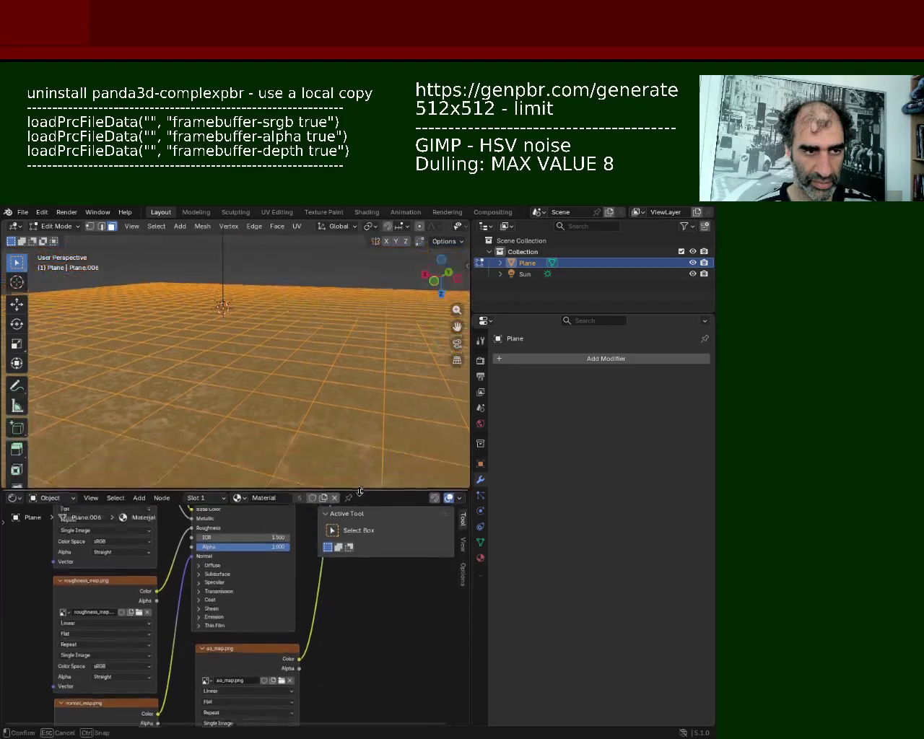
{"action": "mouse_move", "coordinate": [288, 361]}
{"action": "middle_mouse_down"}
{"action": "mouse_move", "coordinate": [286, 392]}
{"action": "mouse_move", "coordinate": [125, 385]}
{"action": "mouse_move", "coordinate": [367, 468]}
{"action": "mouse_move", "coordinate": [306, 361]}
{"action": "mouse_move", "coordinate": [78, 293]}
{"action": "middle_mouse_up"}
{"action": "left_click", "coordinate": [286, 392]}
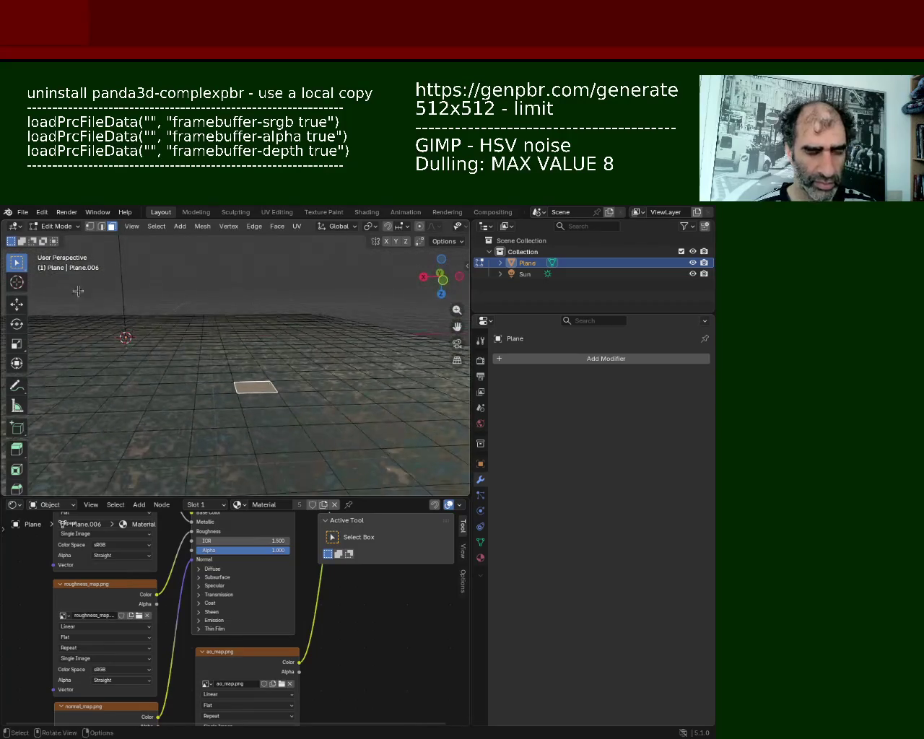
{"action": "key", "text": "g"}
{"action": "left_click", "coordinate": [326, 384]}
{"action": "mouse_move", "coordinate": [325, 385]}
{"action": "middle_mouse_down"}
{"action": "mouse_move", "coordinate": [287, 368]}
{"action": "mouse_move", "coordinate": [282, 433]}
{"action": "middle_mouse_up"}
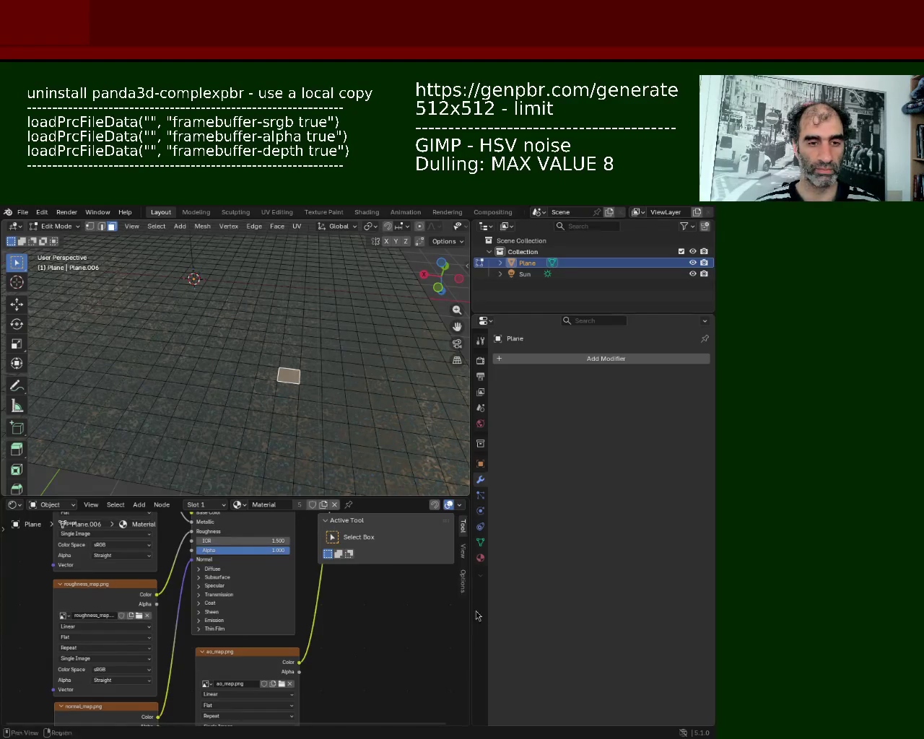
{"action": "scroll", "coordinate": [311, 390], "scroll_direction": "down", "scroll_amount": 3}
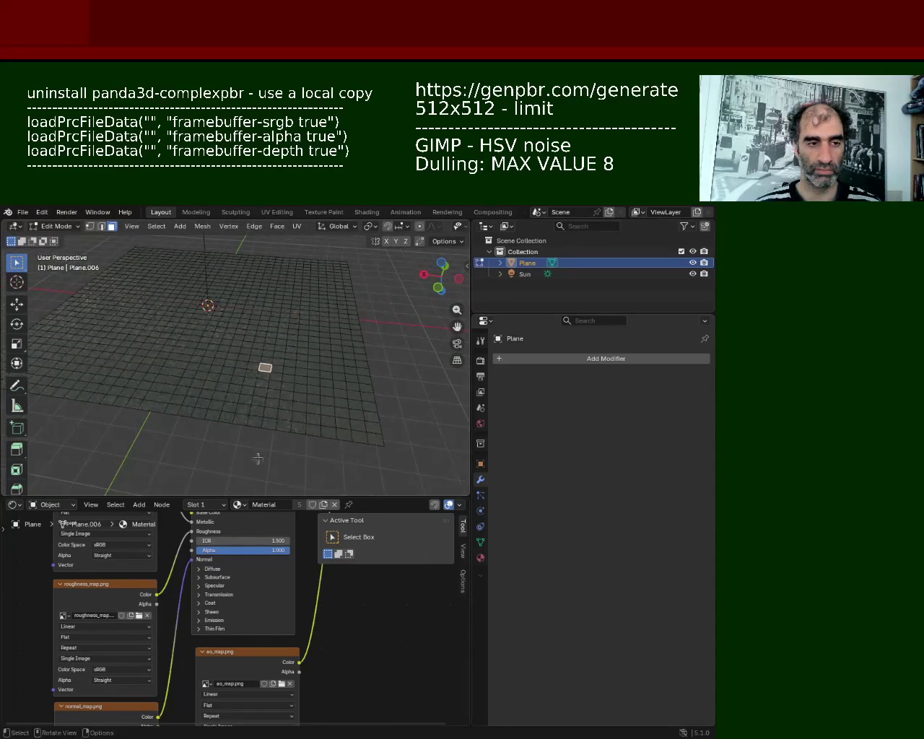
{"action": "left_click_drag", "start_coordinate": [190, 506], "coordinate": [189, 312]}
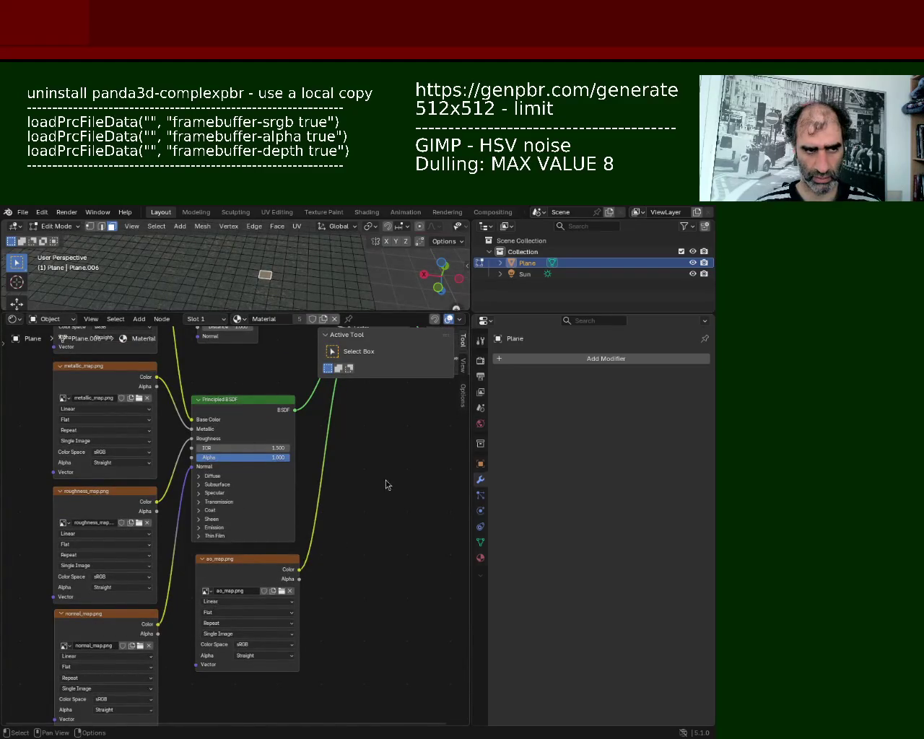
Delete the Ambient Occlusion, Mix Shader and ao_map.png nodes
{"action": "middle_click_drag", "start_coordinate": [381, 468], "coordinate": [399, 612]}
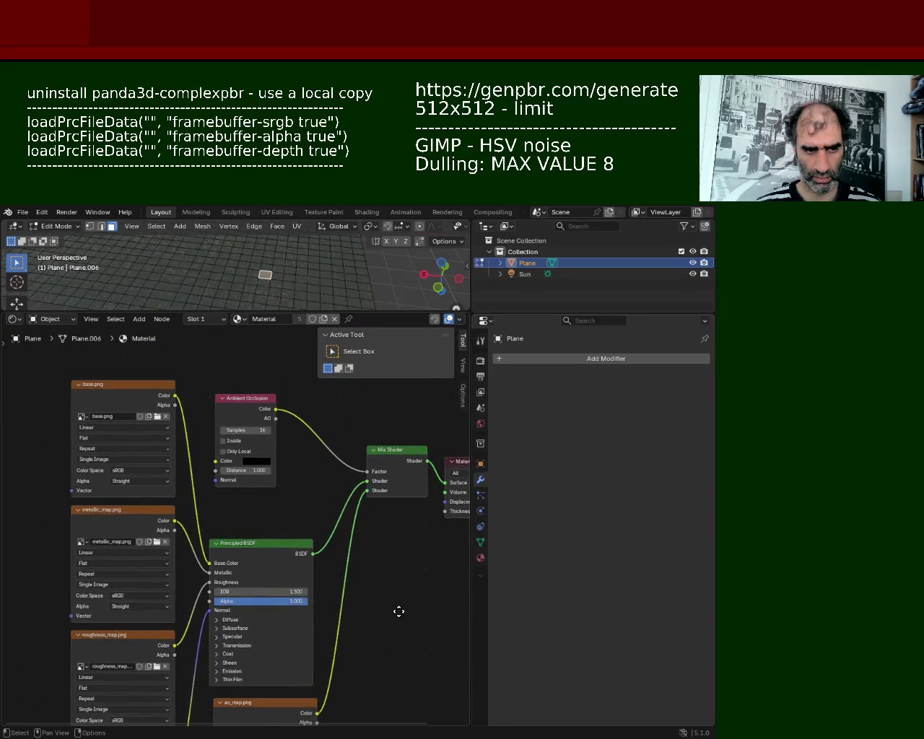
{"action": "middle_click_drag", "start_coordinate": [399, 612], "coordinate": [358, 606]}
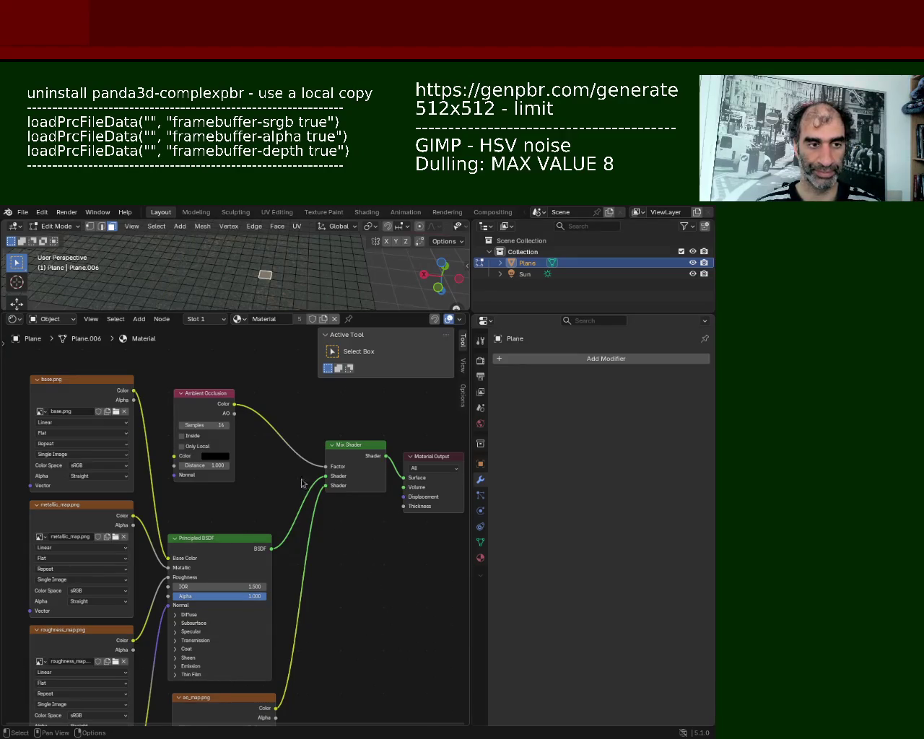
{"action": "left_click", "coordinate": [214, 402]}
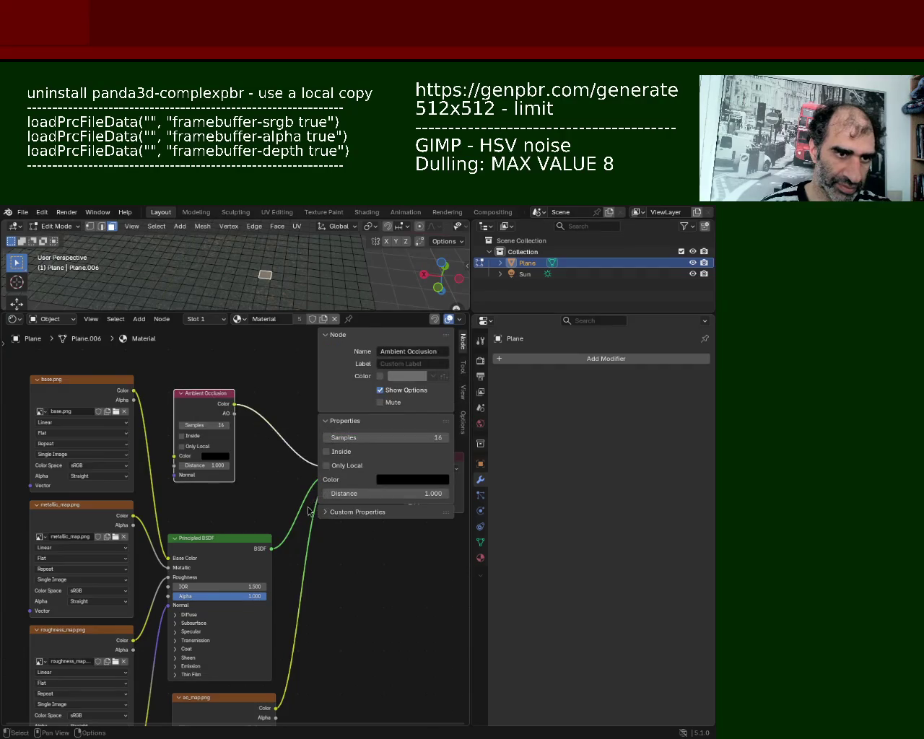
{"action": "key", "text": "Delete"}
{"action": "left_click", "coordinate": [359, 451]}
{"action": "key", "text": "Delete"}
{"action": "left_click", "coordinate": [235, 706]}
{"action": "key", "text": "Delete"}
Wire the Principled BSDF output into the Material Output's Surface input
{"action": "left_click_drag", "start_coordinate": [271, 549], "coordinate": [417, 477]}
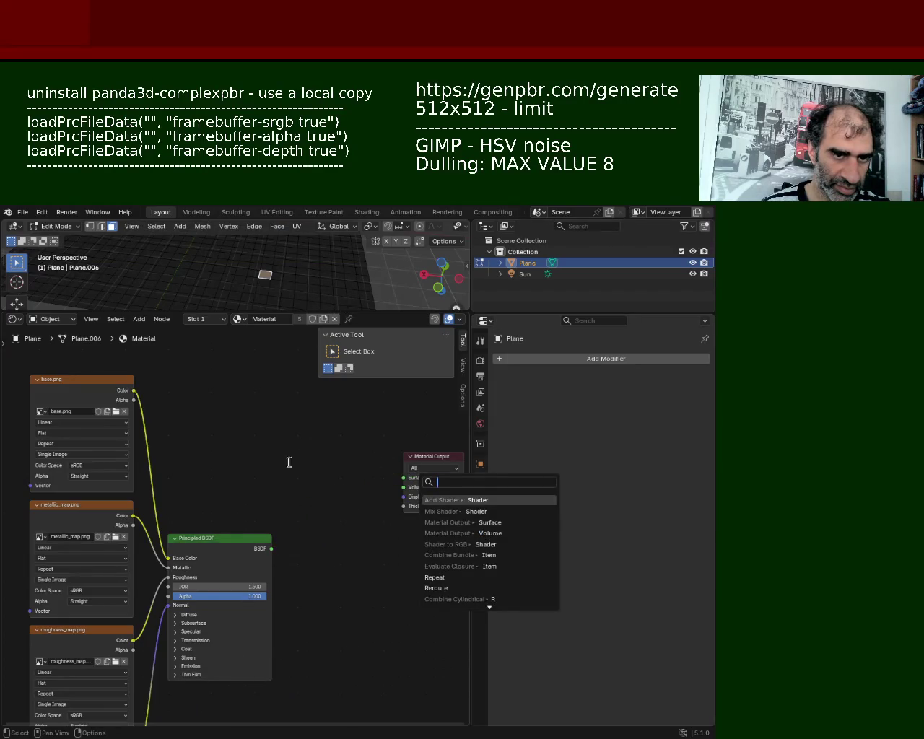
{"action": "key", "text": "Escape"}
{"action": "left_click_drag", "start_coordinate": [273, 550], "coordinate": [402, 478]}
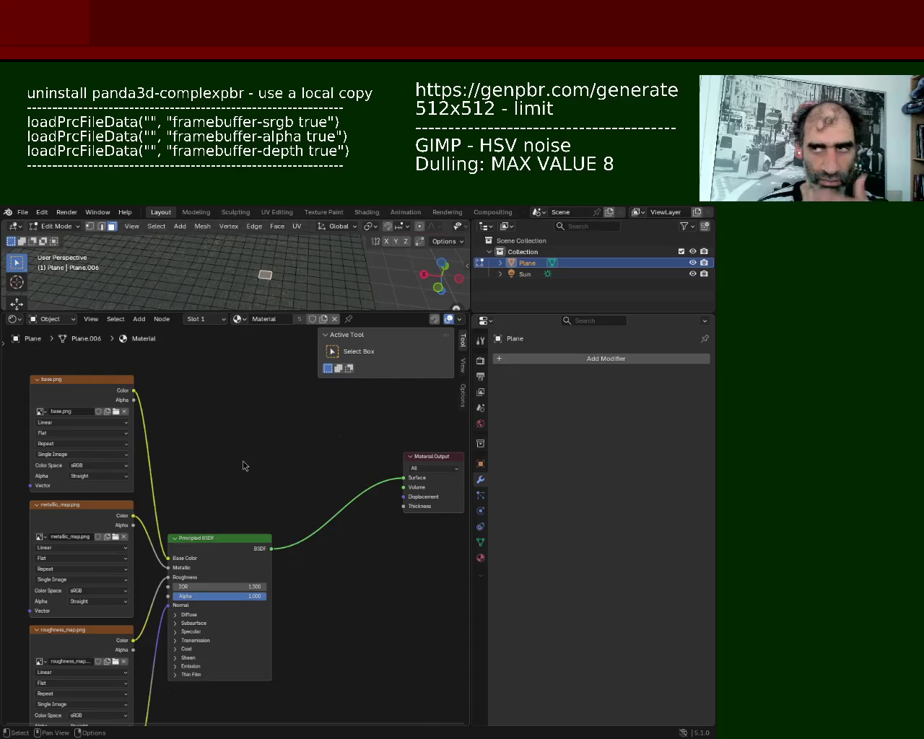
{"action": "mouse_move", "coordinate": [247, 466]}
{"action": "middle_mouse_down", "text": "ctrl"}
{"action": "mouse_move", "coordinate": [220, 621]}
{"action": "mouse_move", "coordinate": [228, 556]}
{"action": "middle_mouse_up", "text": "ctrl"}
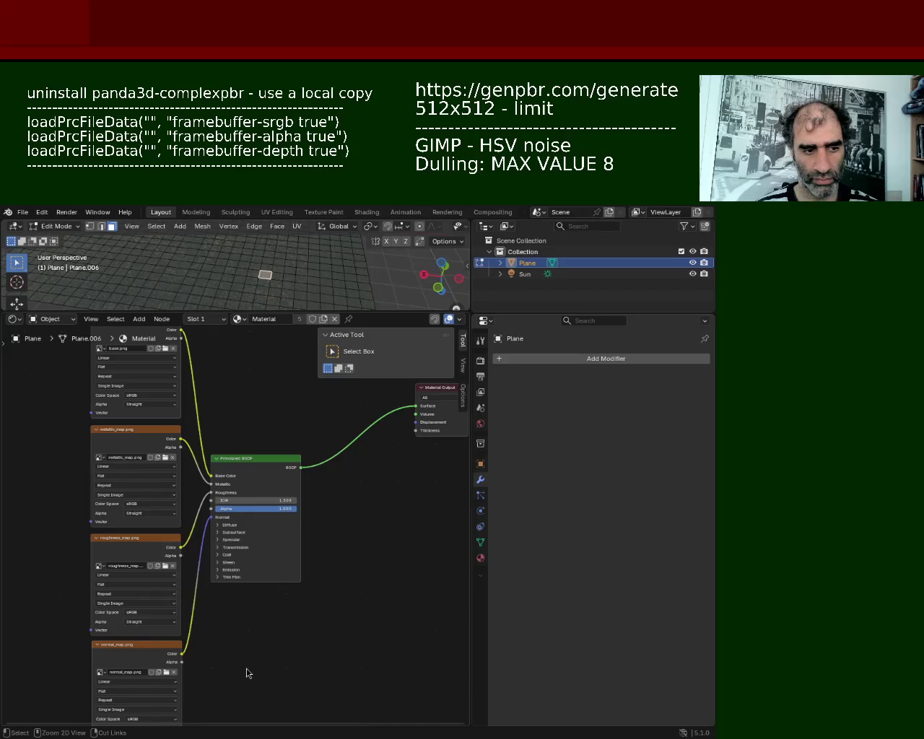
Expand and collapse the Principled BSDF's Thin Film, Emission, Sheen and Coat panels
{"action": "mouse_move", "coordinate": [247, 670]}
{"action": "middle_mouse_down", "text": "ctrl"}
{"action": "mouse_move", "coordinate": [254, 627]}
{"action": "mouse_move", "coordinate": [323, 587]}
{"action": "mouse_move", "coordinate": [289, 582]}
{"action": "mouse_move", "coordinate": [242, 655]}
{"action": "middle_mouse_up", "text": "ctrl"}
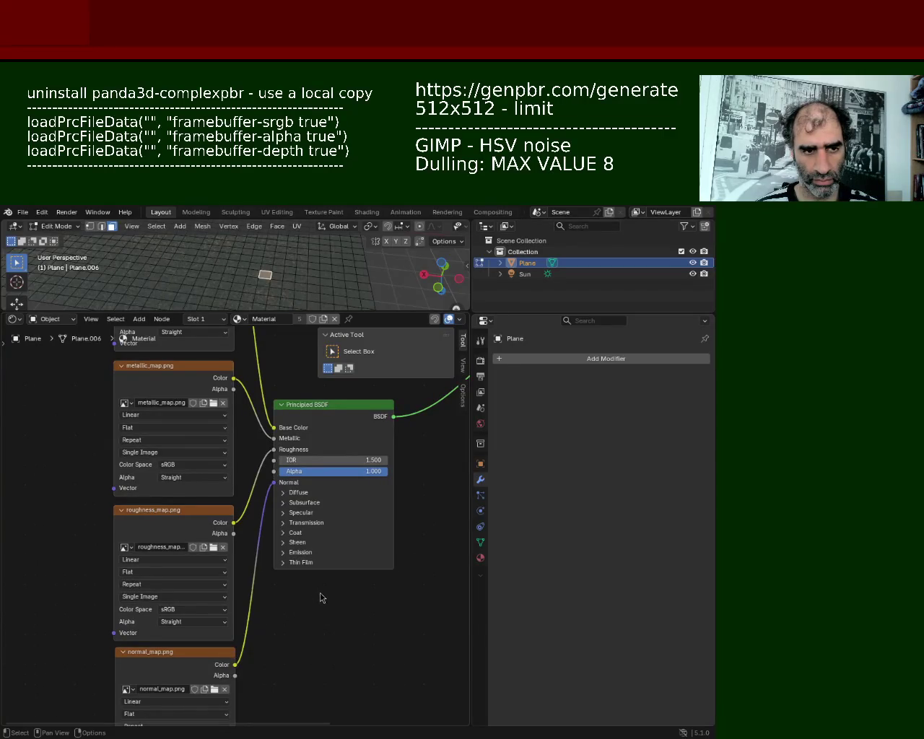
{"action": "left_click", "coordinate": [304, 564]}
{"action": "left_click", "coordinate": [304, 564]}
{"action": "left_click", "coordinate": [302, 553]}
{"action": "left_click", "coordinate": [303, 554]}
{"action": "left_click", "coordinate": [300, 544]}
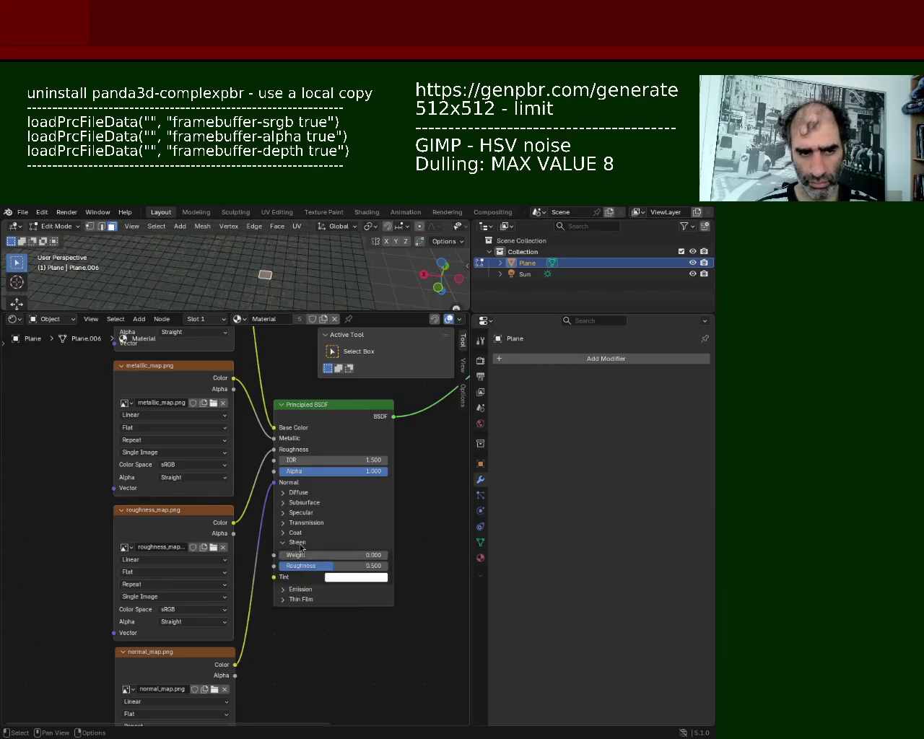
{"action": "left_click", "coordinate": [301, 545]}
{"action": "left_click", "coordinate": [298, 534]}
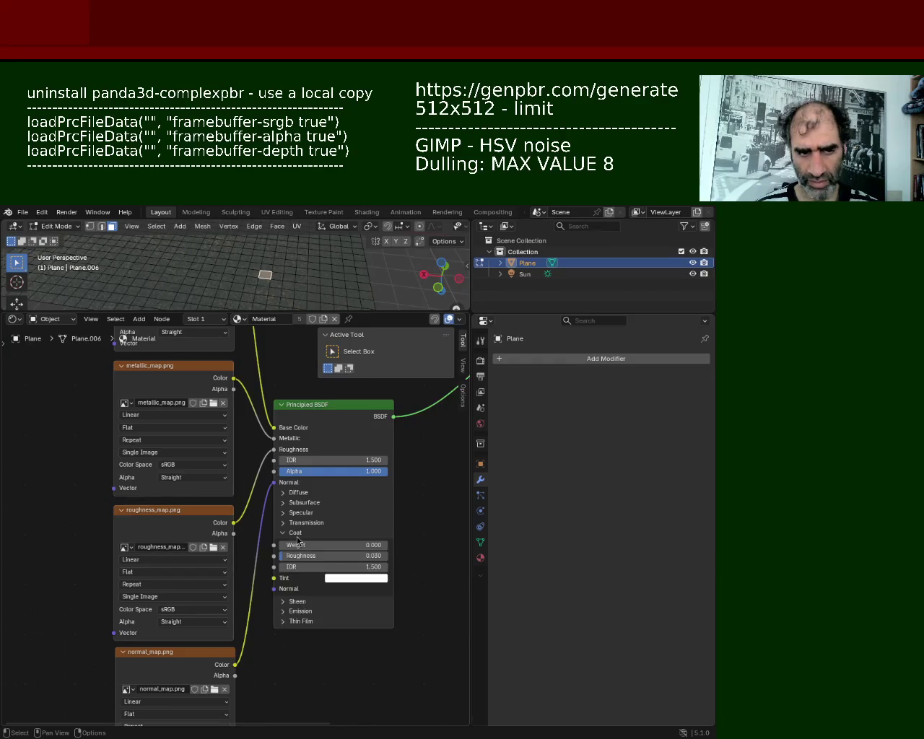
{"action": "left_click", "coordinate": [297, 534]}
{"action": "left_click", "coordinate": [299, 533]}
{"action": "left_click", "coordinate": [298, 533]}
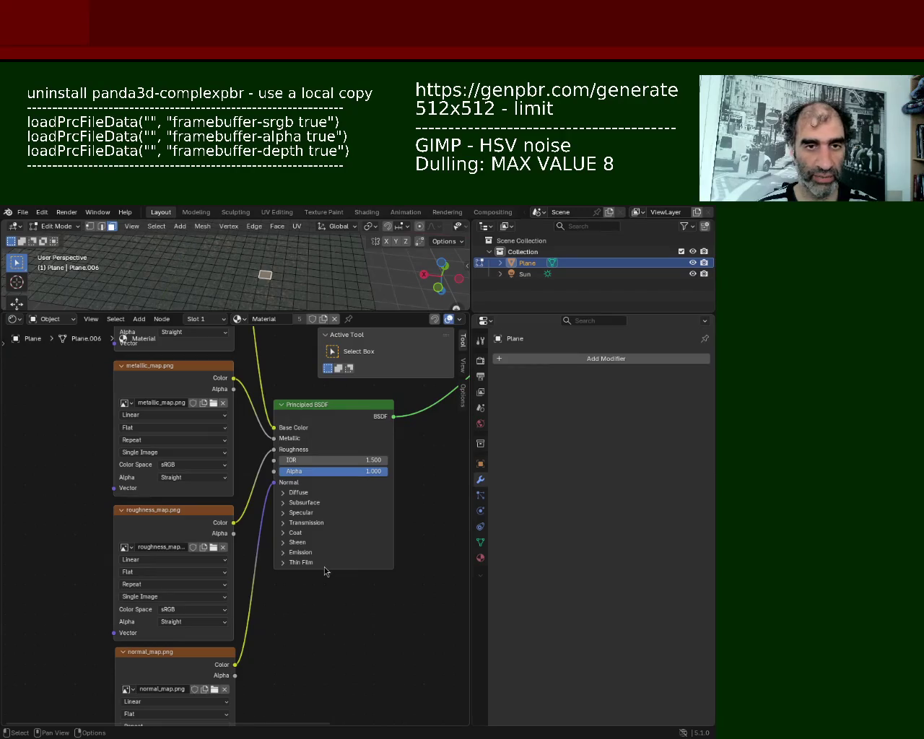
Check the Transmission, Specular and Subsurface panels too, leaving every BSDF panel collapsed
{"action": "middle_click_drag", "start_coordinate": [377, 624], "coordinate": [366, 648]}
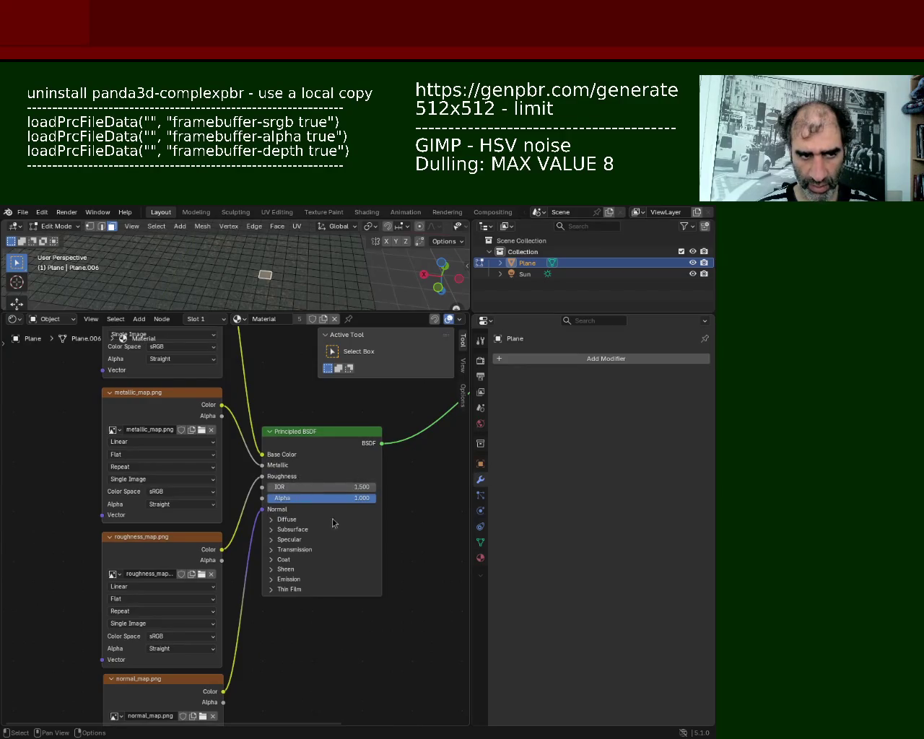
{"action": "left_click", "coordinate": [287, 591]}
{"action": "left_click", "coordinate": [286, 591]}
{"action": "left_click", "coordinate": [296, 580]}
{"action": "left_click", "coordinate": [293, 578]}
{"action": "left_click", "coordinate": [291, 576]}
{"action": "left_click", "coordinate": [292, 575]}
{"action": "left_click", "coordinate": [286, 560]}
{"action": "left_click", "coordinate": [286, 560]}
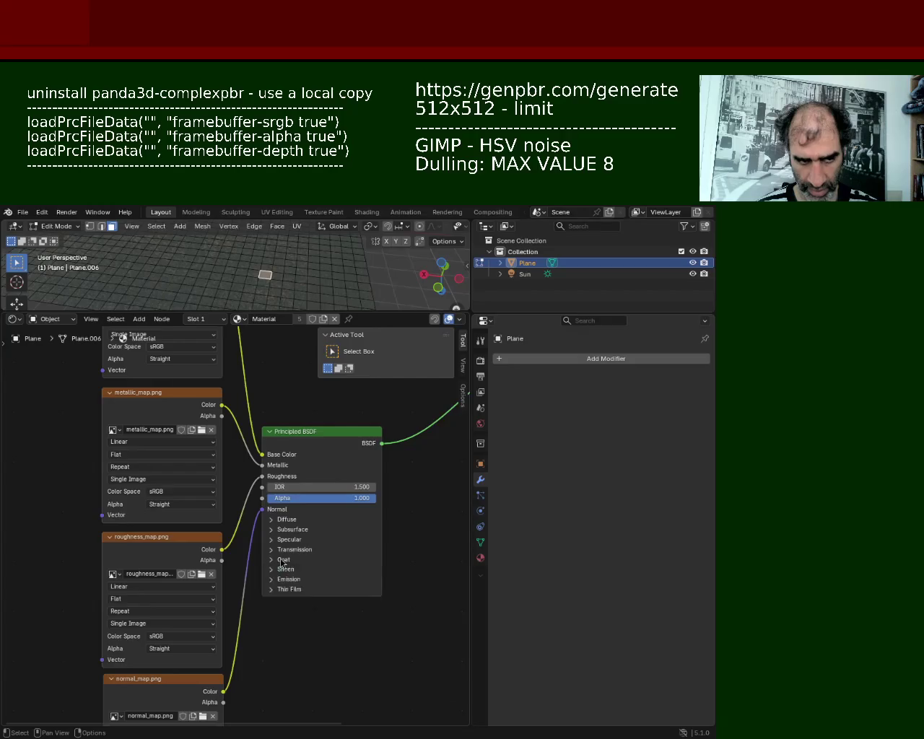
{"action": "left_click", "coordinate": [285, 551]}
{"action": "left_click", "coordinate": [285, 551]}
{"action": "left_click", "coordinate": [289, 541]}
{"action": "left_click", "coordinate": [289, 541]}
{"action": "left_click", "coordinate": [290, 541]}
{"action": "left_click", "coordinate": [290, 541]}
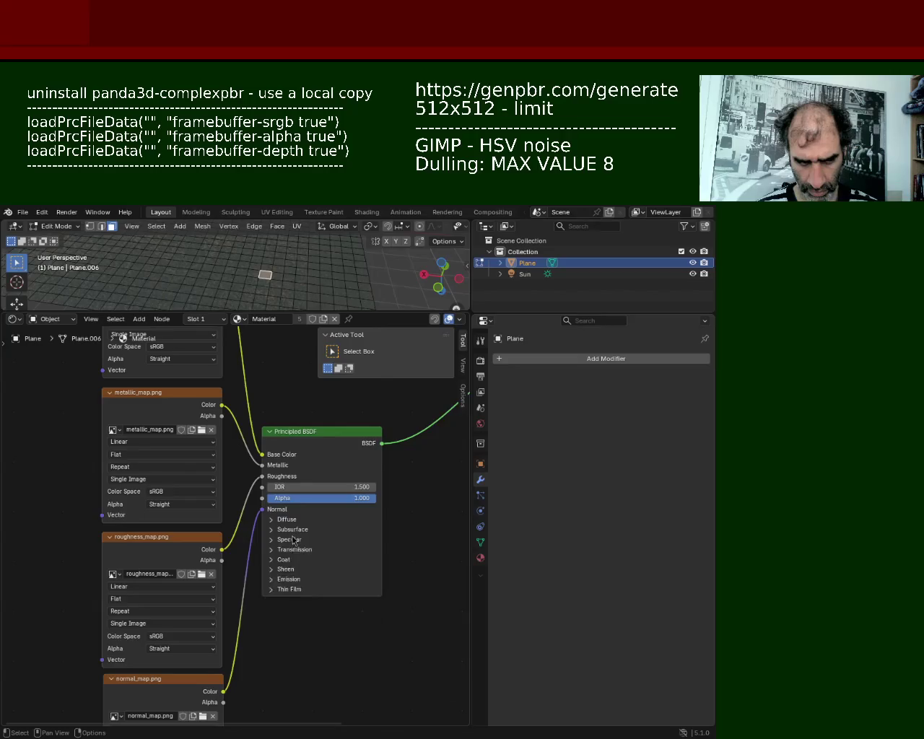
{"action": "left_click", "coordinate": [295, 530]}
{"action": "left_click", "coordinate": [295, 530]}
{"action": "left_click", "coordinate": [295, 531]}
{"action": "left_click", "coordinate": [295, 531]}
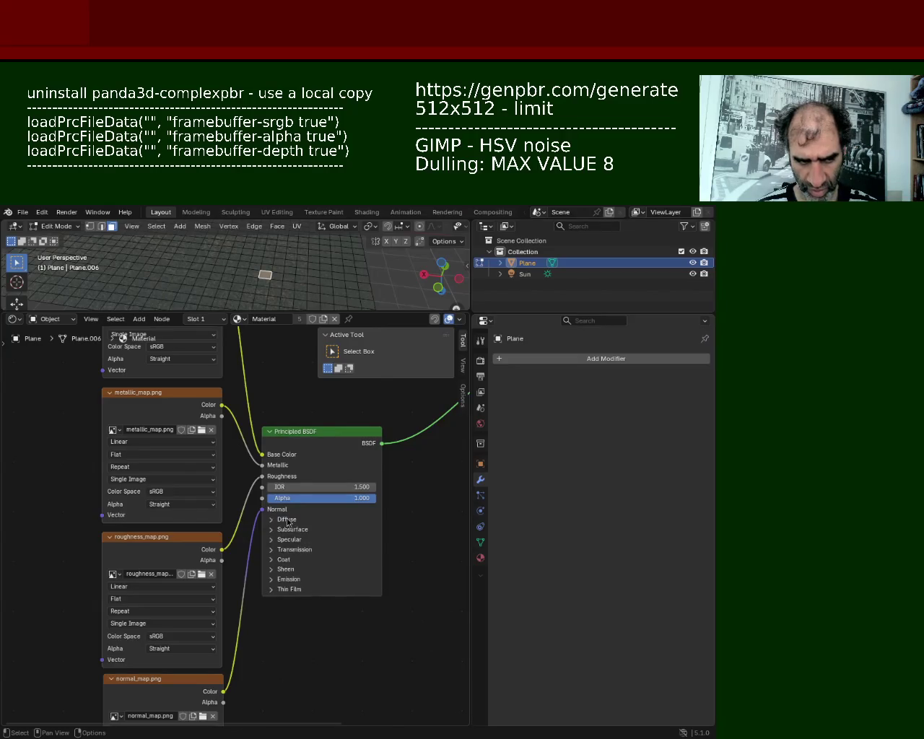
{"action": "mouse_move", "coordinate": [414, 480]}
{"action": "middle_mouse_down"}
{"action": "mouse_move", "coordinate": [268, 616]}
{"action": "mouse_move", "coordinate": [260, 613]}
{"action": "mouse_move", "coordinate": [332, 624]}
{"action": "mouse_move", "coordinate": [386, 594]}
{"action": "middle_mouse_up"}
Give the 3D viewport most of the window, use the UV menu, and return to Object Mode
{"action": "left_click_drag", "start_coordinate": [339, 314], "coordinate": [356, 567]}
{"action": "middle_click_drag", "start_coordinate": [311, 462], "coordinate": [237, 452]}
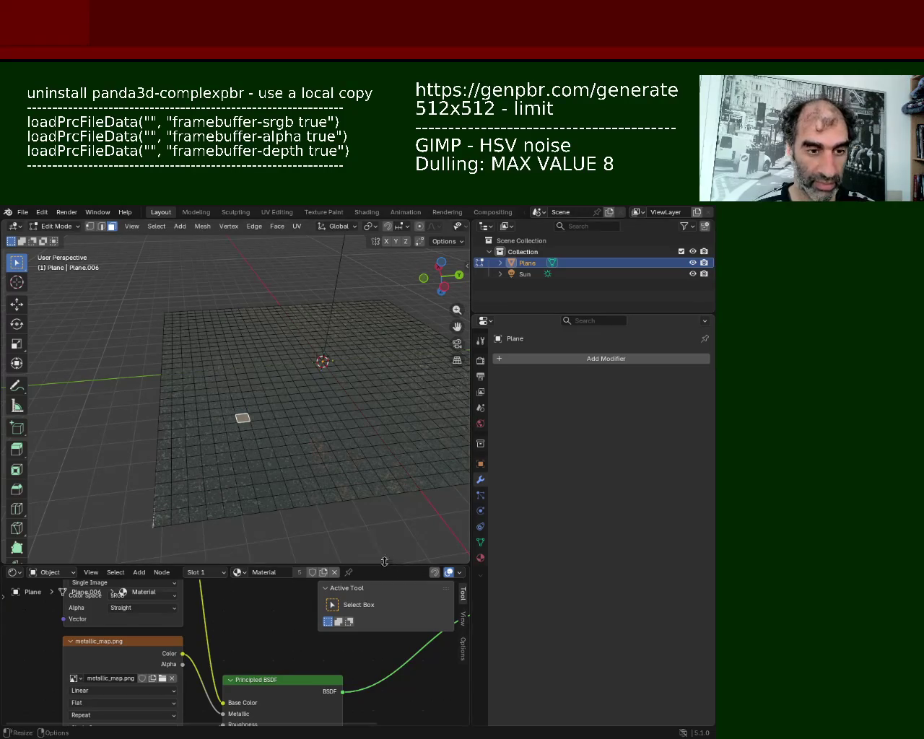
{"action": "left_click_drag", "start_coordinate": [393, 567], "coordinate": [392, 600]}
{"action": "mouse_move", "coordinate": [303, 505]}
{"action": "middle_mouse_down"}
{"action": "mouse_move", "coordinate": [295, 471]}
{"action": "mouse_move", "coordinate": [238, 373]}
{"action": "mouse_move", "coordinate": [296, 396]}
{"action": "mouse_move", "coordinate": [293, 410]}
{"action": "middle_mouse_up"}
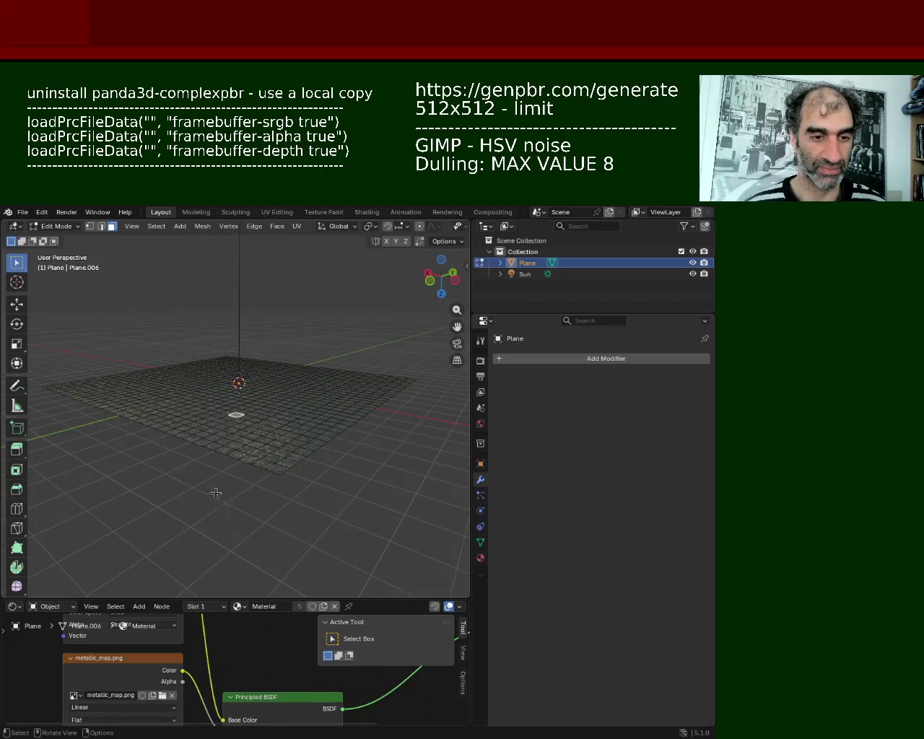
{"action": "middle_click_drag", "start_coordinate": [215, 494], "coordinate": [231, 449]}
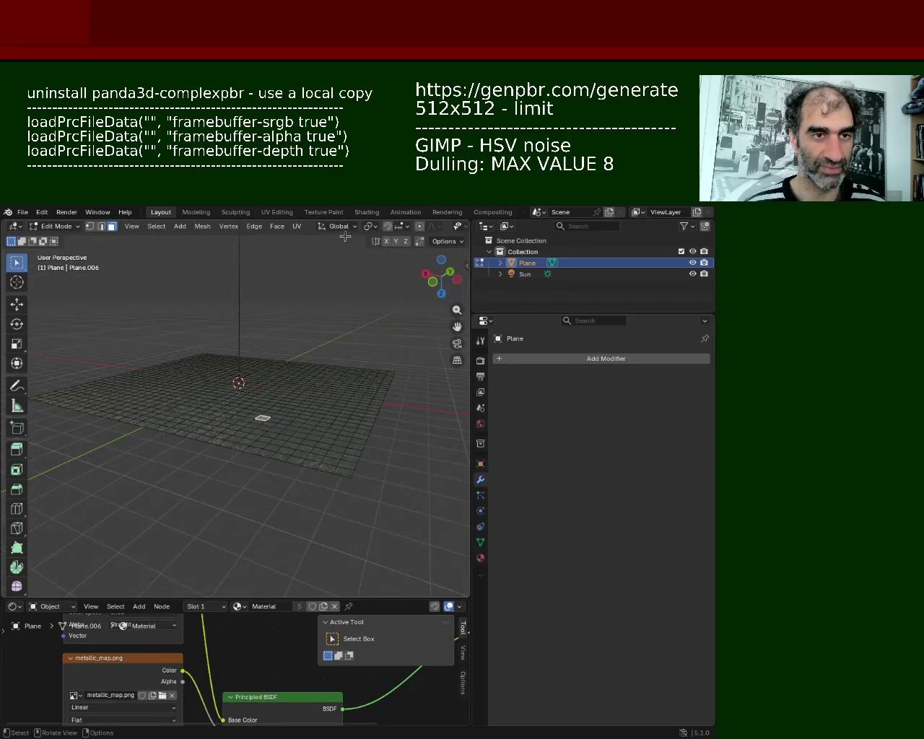
{"action": "left_click", "coordinate": [297, 226]}
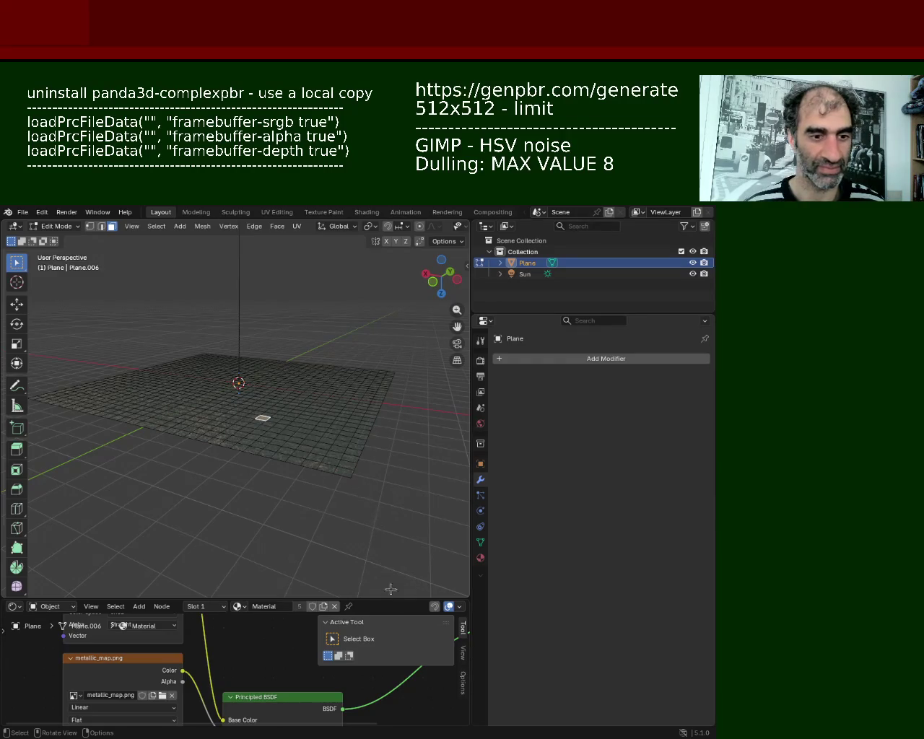
{"action": "key", "text": "Tab"}
Select the whole plane mesh in Edit Mode and subdivide it once
{"action": "key", "text": "Tab"}
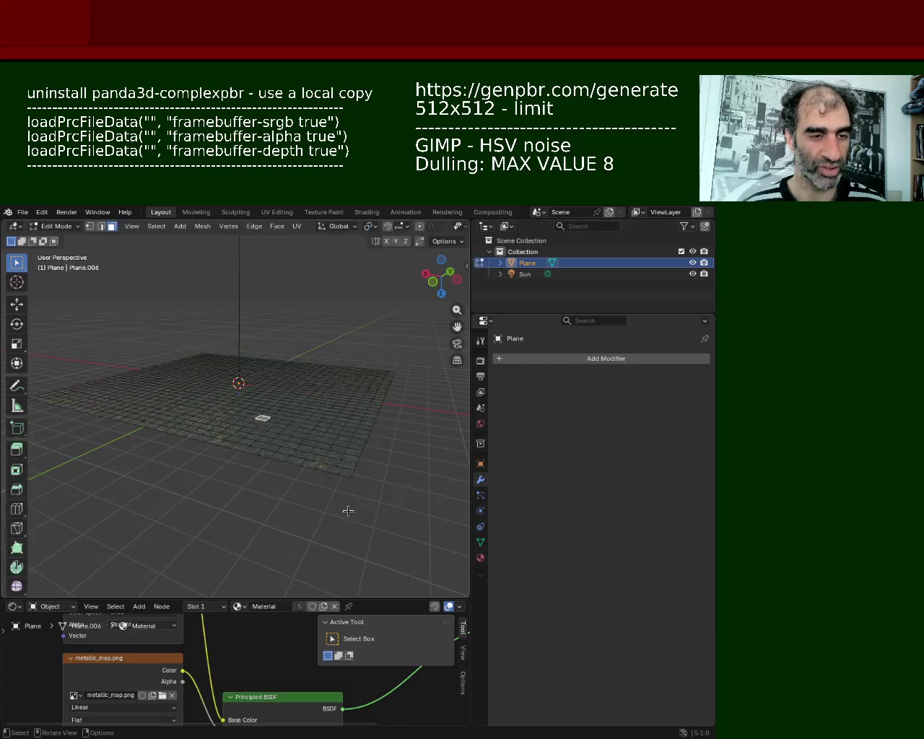
{"action": "key", "text": "Tab"}
{"action": "key", "text": "Tab"}
{"action": "key", "text": "a"}
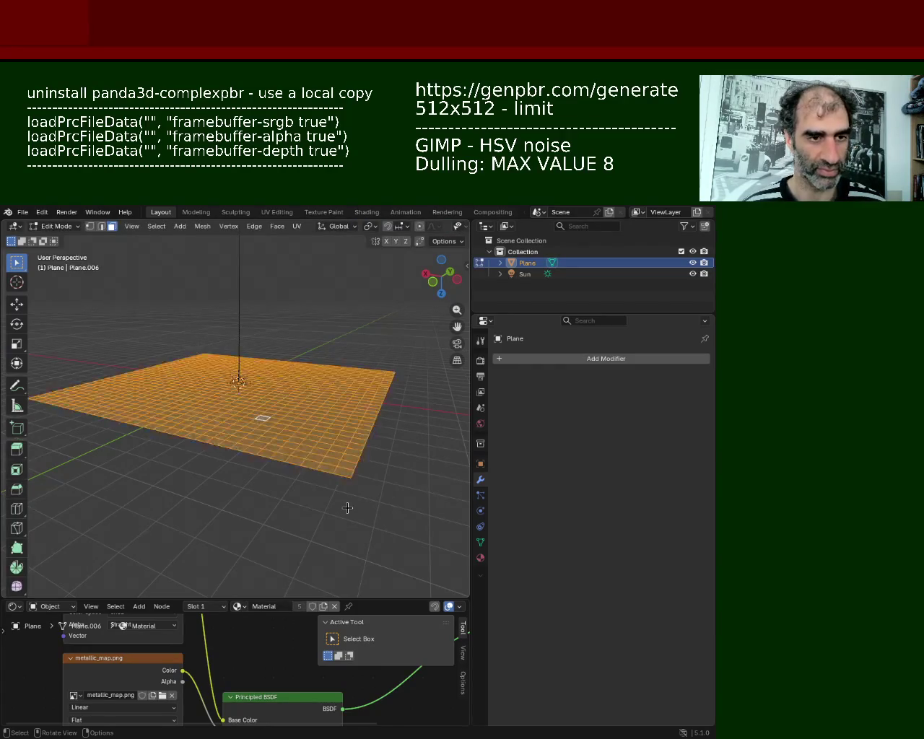
{"action": "right_click", "coordinate": [348, 508]}
{"action": "left_click", "coordinate": [347, 508]}
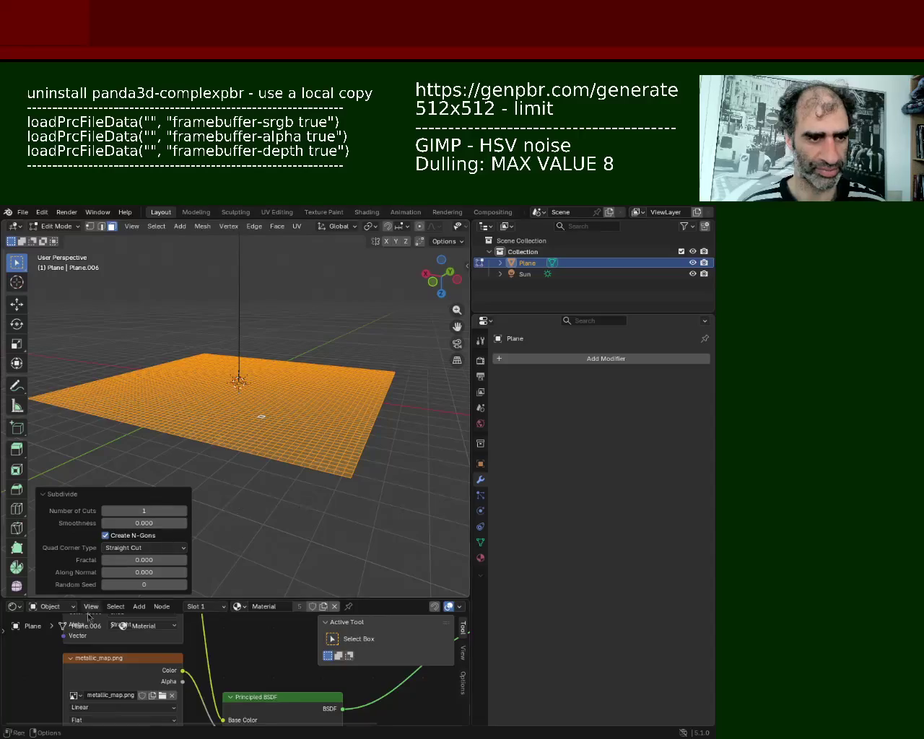
Switch the bottom area to the Geometry Node Editor
{"action": "left_click", "coordinate": [7, 608]}
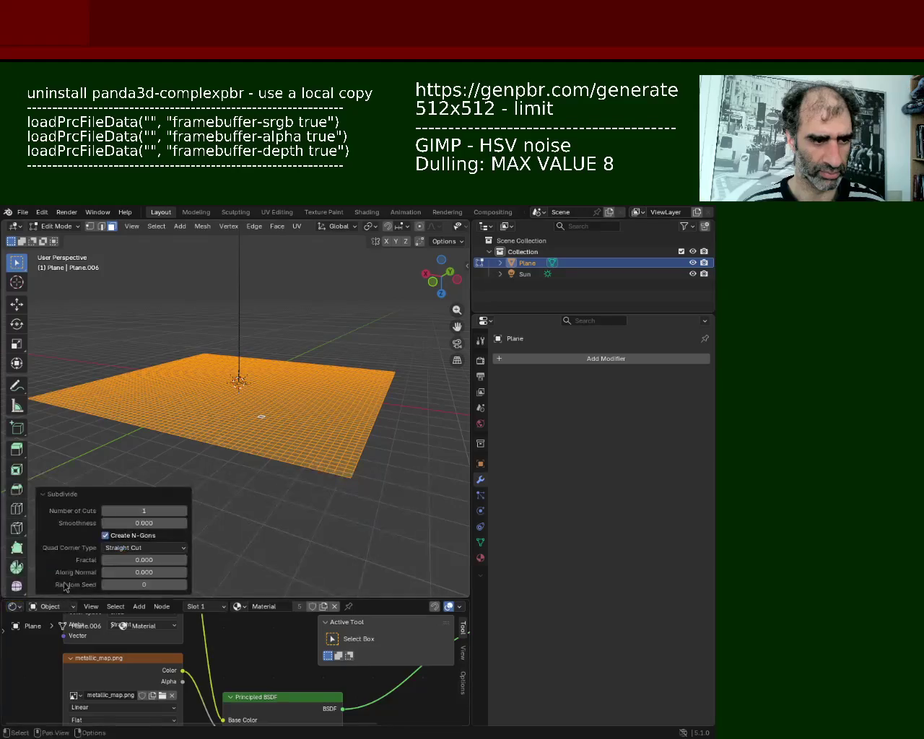
{"action": "left_click", "coordinate": [13, 608]}
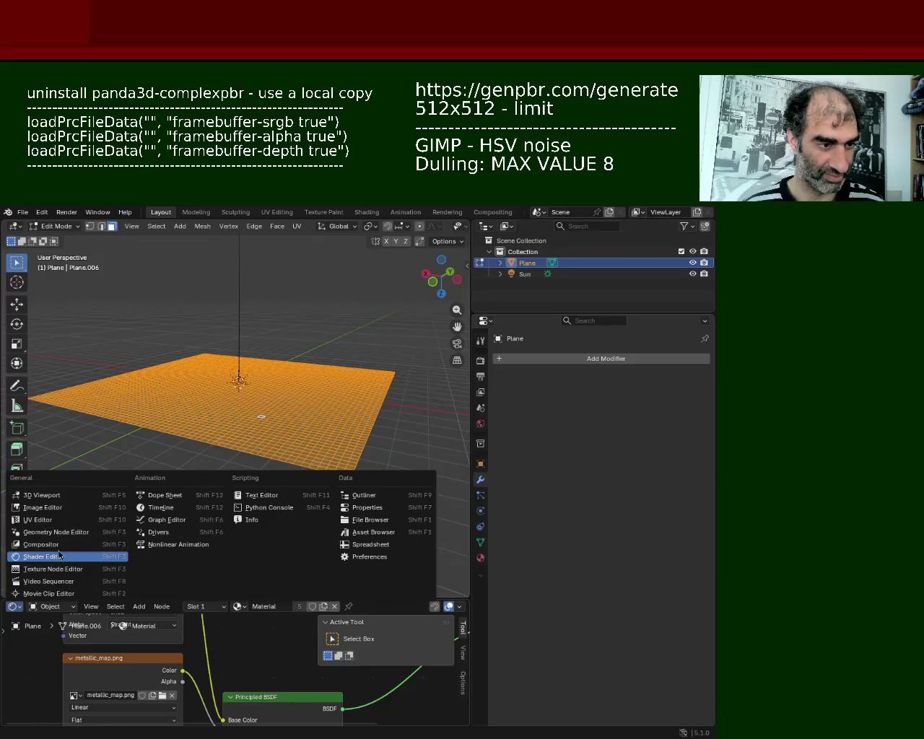
{"action": "left_click", "coordinate": [62, 533]}
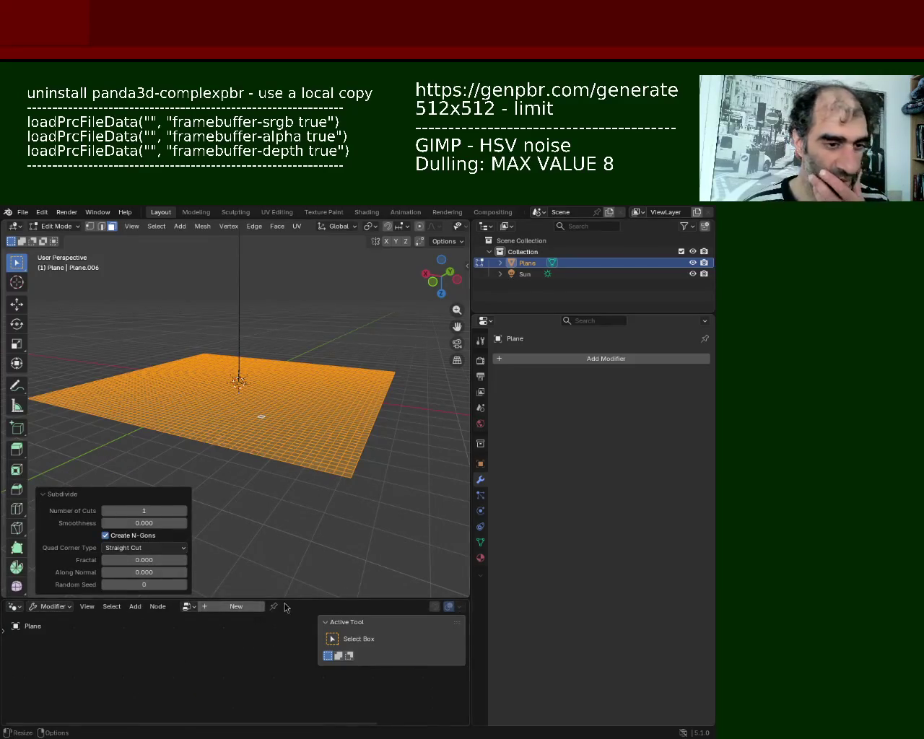
Add a Geometry Nodes modifier to the plane and assign the existing 'Geometry Nodes' group
{"action": "left_click_drag", "start_coordinate": [287, 599], "coordinate": [288, 538]}
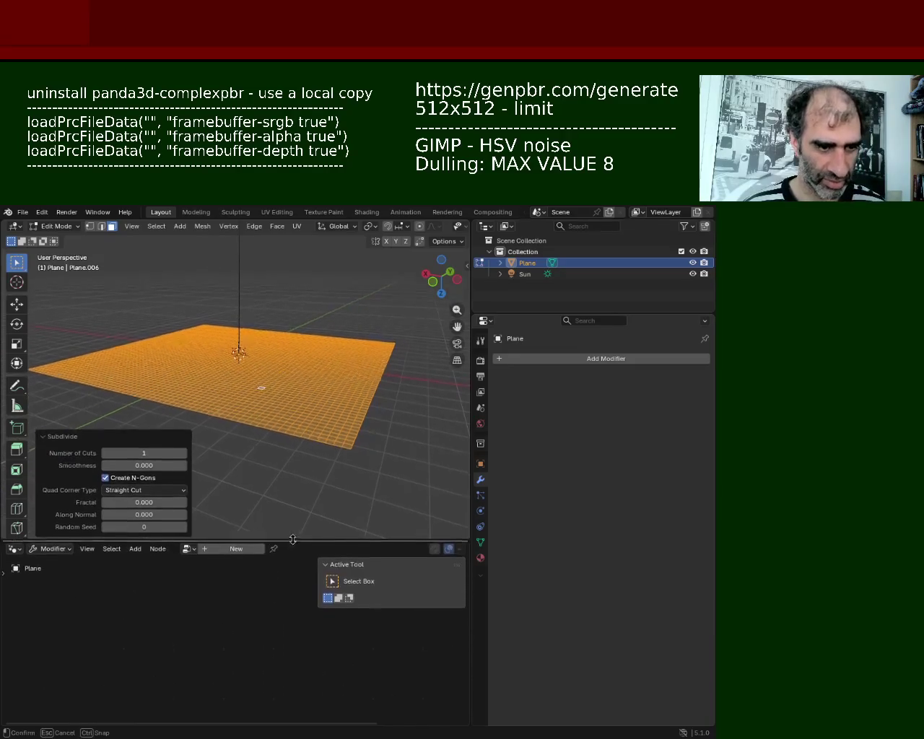
{"action": "left_click", "coordinate": [553, 359]}
{"action": "left_click", "coordinate": [509, 359]}
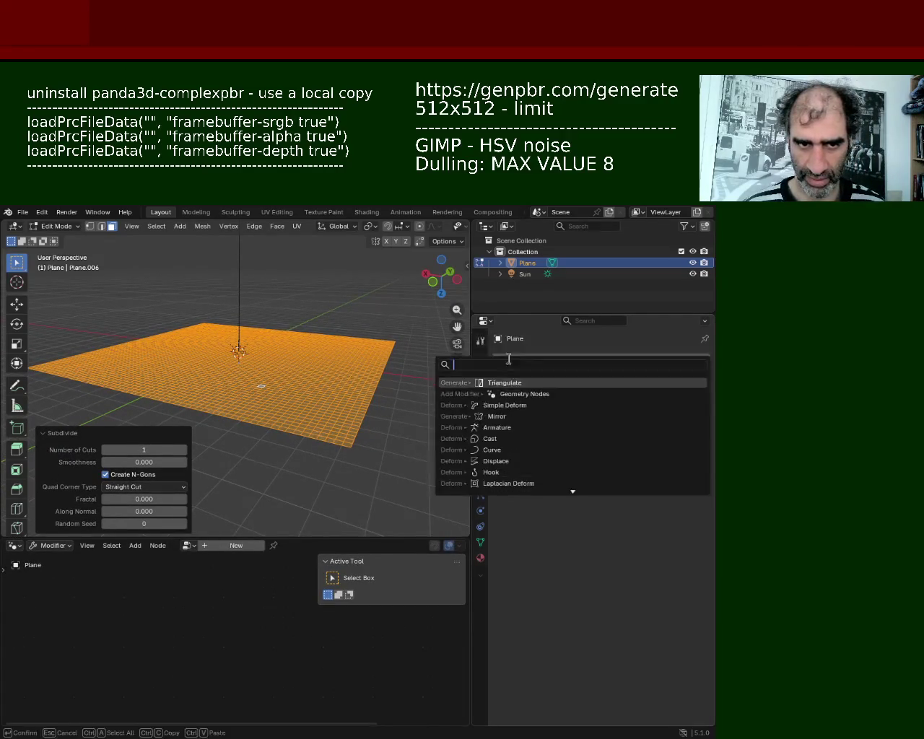
{"action": "left_click", "coordinate": [543, 396]}
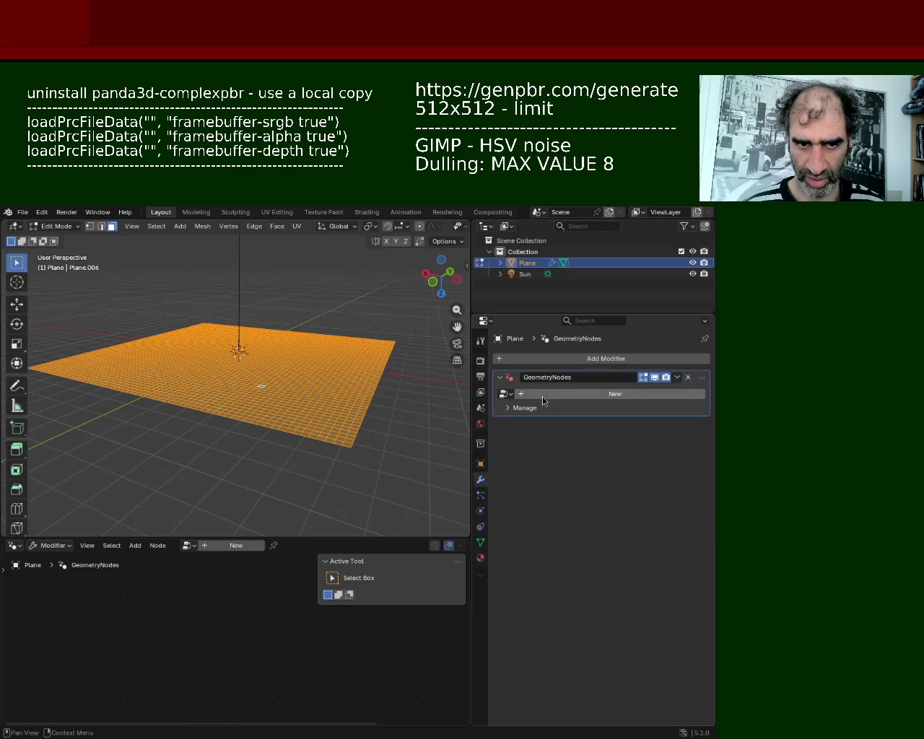
{"action": "left_click", "coordinate": [505, 395]}
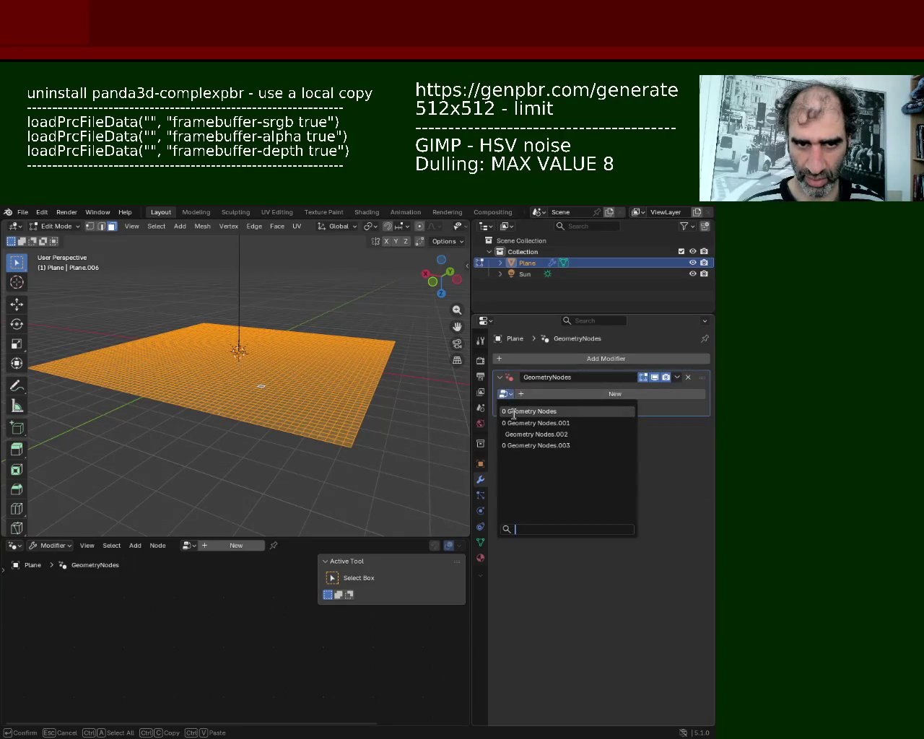
{"action": "left_click", "coordinate": [514, 412]}
{"action": "mouse_move", "coordinate": [254, 347]}
{"action": "middle_mouse_down"}
{"action": "mouse_move", "coordinate": [254, 405]}
{"action": "mouse_move", "coordinate": [280, 402]}
{"action": "middle_mouse_up"}
{"action": "scroll", "coordinate": [254, 382], "scroll_direction": "up", "scroll_amount": 4}
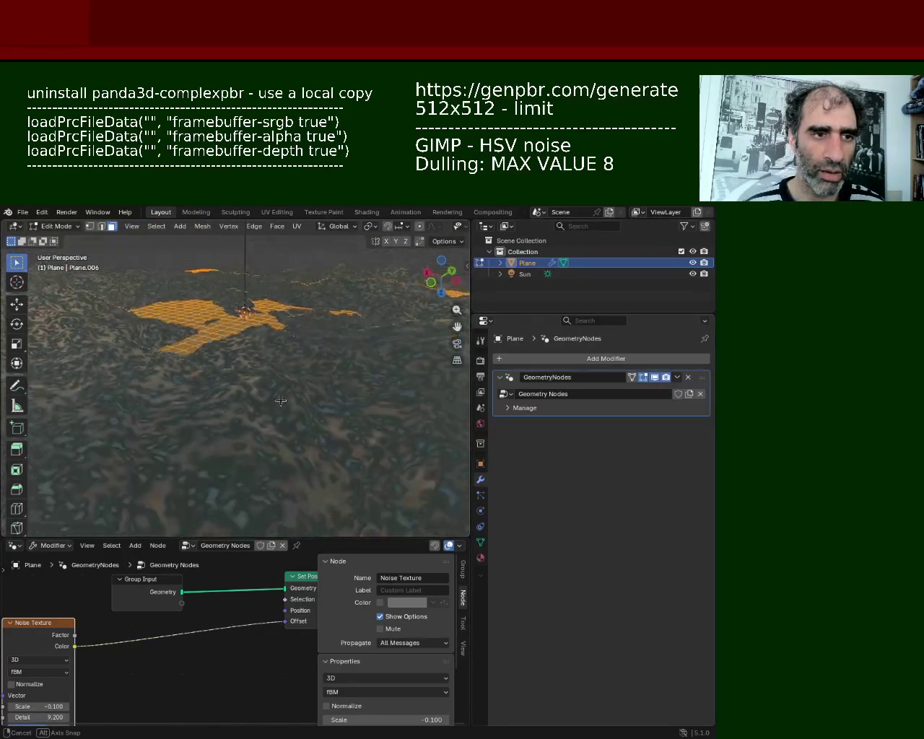
Compare wireframe and solid shading, then view the terrain in Material Preview
{"action": "middle_click_drag", "start_coordinate": [281, 402], "coordinate": [272, 377]}
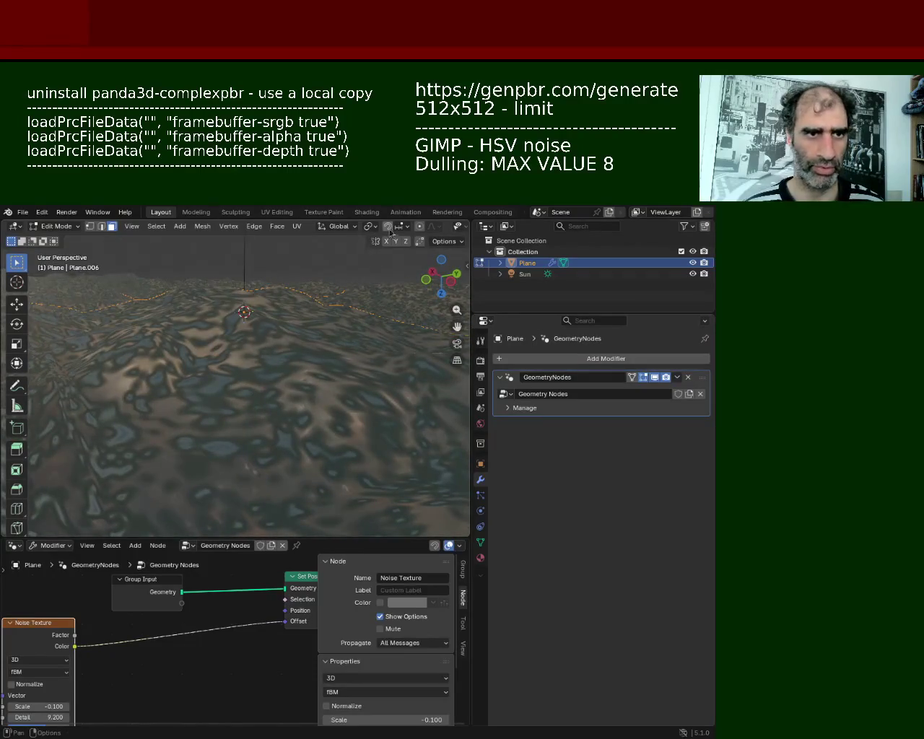
{"action": "left_click_drag", "start_coordinate": [472, 246], "coordinate": [580, 260]}
{"action": "mouse_move", "coordinate": [299, 295]}
{"action": "middle_mouse_down"}
{"action": "mouse_move", "coordinate": [388, 438]}
{"action": "mouse_move", "coordinate": [344, 384]}
{"action": "mouse_move", "coordinate": [354, 366]}
{"action": "mouse_move", "coordinate": [433, 390]}
{"action": "mouse_move", "coordinate": [458, 366]}
{"action": "mouse_move", "coordinate": [466, 373]}
{"action": "mouse_move", "coordinate": [397, 403]}
{"action": "mouse_move", "coordinate": [456, 371]}
{"action": "mouse_move", "coordinate": [457, 382]}
{"action": "middle_mouse_up"}
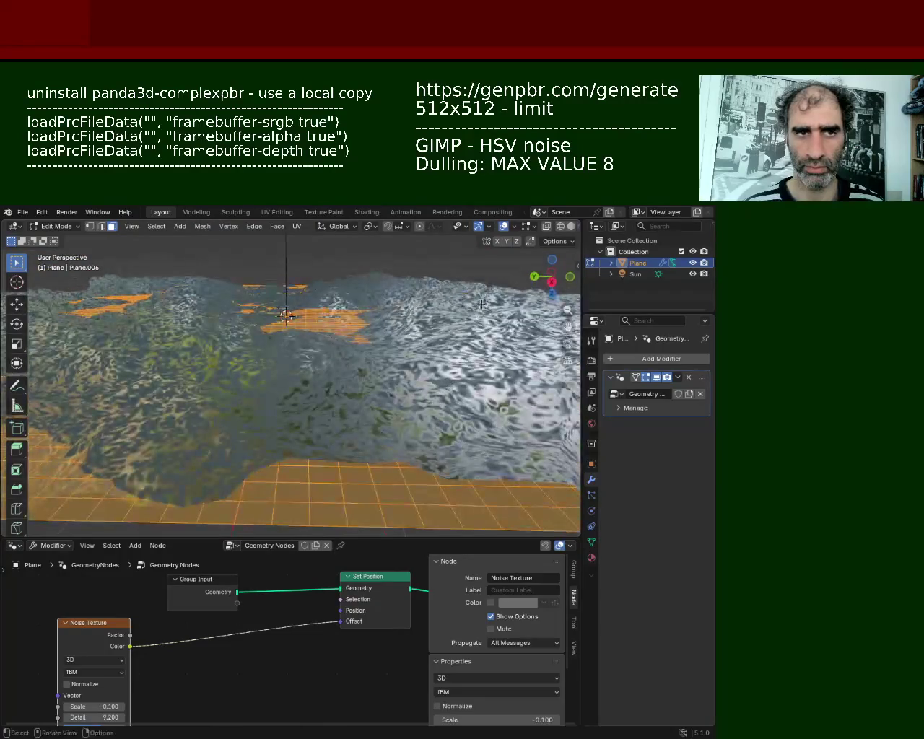
{"action": "left_click", "coordinate": [560, 229]}
{"action": "mouse_move", "coordinate": [506, 304]}
{"action": "middle_mouse_down"}
{"action": "mouse_move", "coordinate": [399, 310]}
{"action": "mouse_move", "coordinate": [400, 332]}
{"action": "middle_mouse_up"}
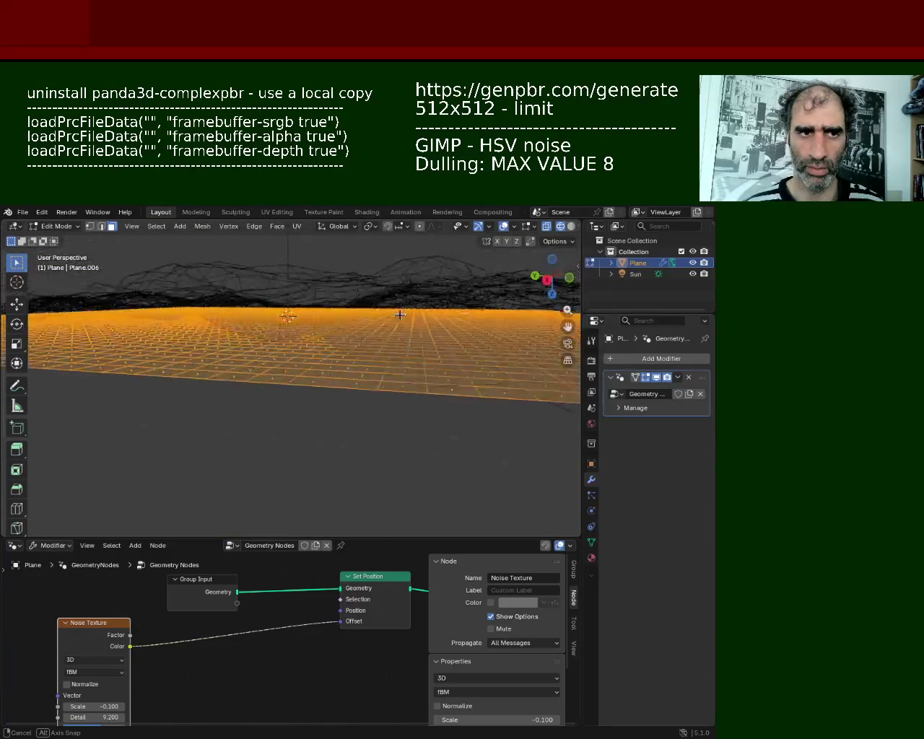
{"action": "left_click", "coordinate": [571, 226]}
{"action": "mouse_move", "coordinate": [390, 347]}
{"action": "middle_mouse_down"}
{"action": "mouse_move", "coordinate": [371, 398]}
{"action": "mouse_move", "coordinate": [385, 384]}
{"action": "mouse_move", "coordinate": [516, 361]}
{"action": "middle_mouse_up"}
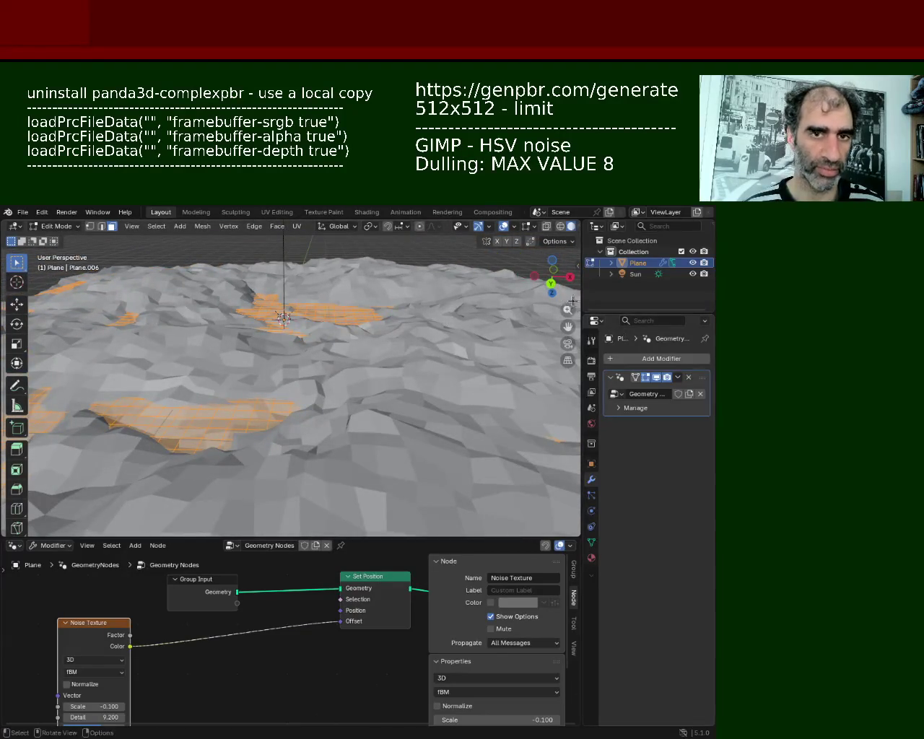
{"action": "left_click_drag", "start_coordinate": [582, 298], "coordinate": [619, 269]}
{"action": "left_click", "coordinate": [599, 226]}
{"action": "mouse_move", "coordinate": [433, 339]}
{"action": "middle_mouse_down"}
{"action": "mouse_move", "coordinate": [385, 376]}
{"action": "mouse_move", "coordinate": [232, 391]}
{"action": "middle_mouse_up"}
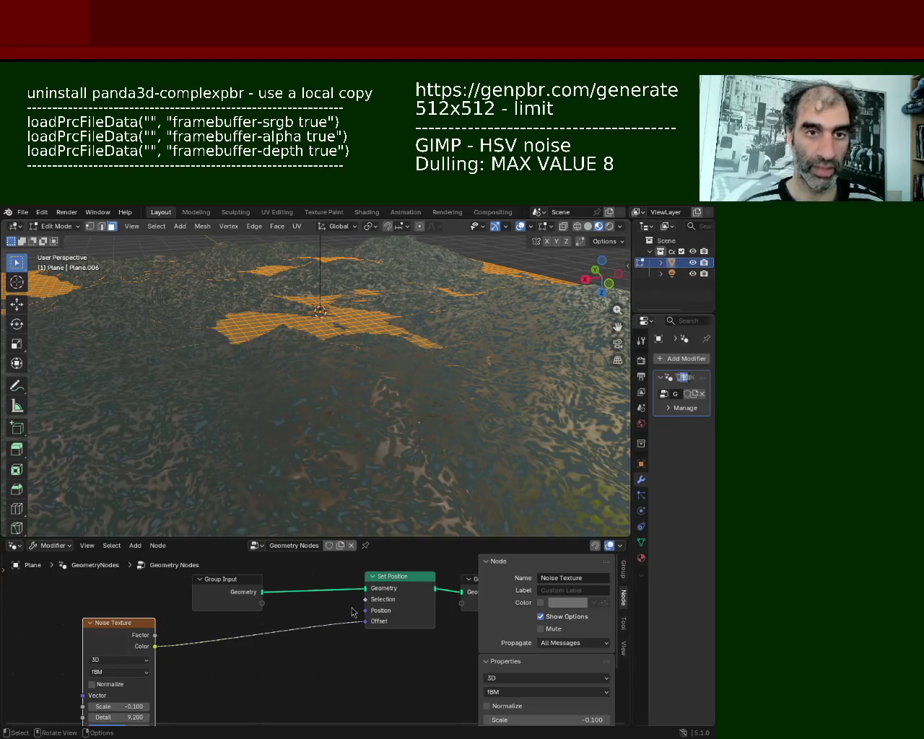
{"action": "mouse_move", "coordinate": [283, 451]}
{"action": "middle_mouse_down", "text": "ctrl"}
{"action": "mouse_move", "coordinate": [320, 407]}
{"action": "mouse_move", "coordinate": [335, 322]}
{"action": "mouse_move", "coordinate": [304, 383]}
{"action": "mouse_move", "coordinate": [348, 372]}
{"action": "middle_mouse_up", "text": "ctrl"}
Repeat the subdivision for more terrain detail, then return to Object Mode
{"action": "key", "text": "shift+r"}
{"action": "right_click", "coordinate": [348, 372]}
{"action": "middle_click_drag", "start_coordinate": [449, 401], "coordinate": [430, 410]}
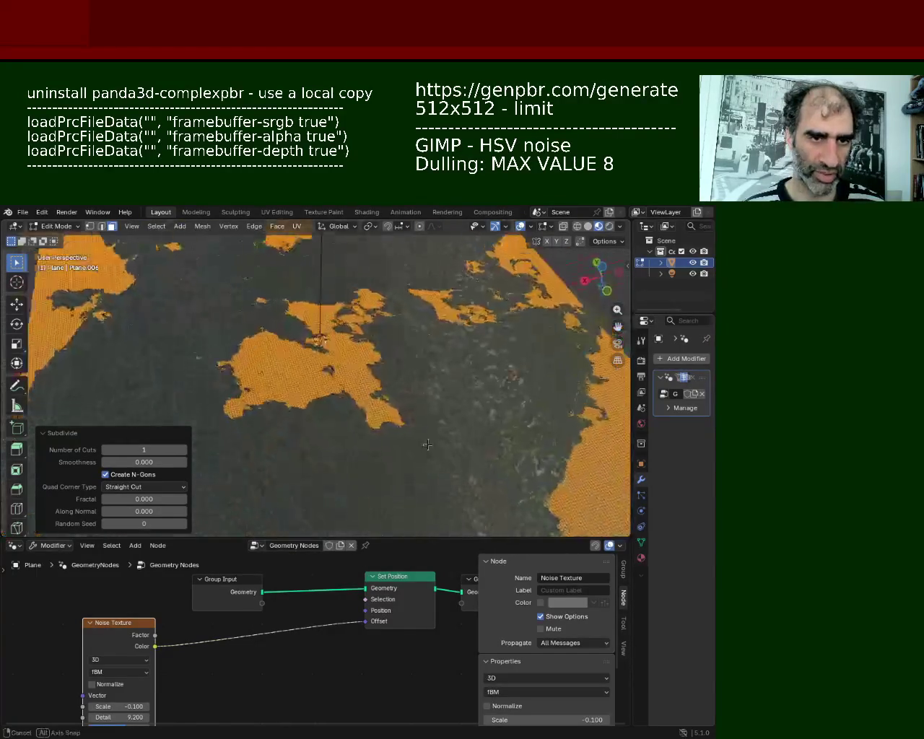
{"action": "key", "text": "ctrl+e"}
{"action": "key", "text": "Escape"}
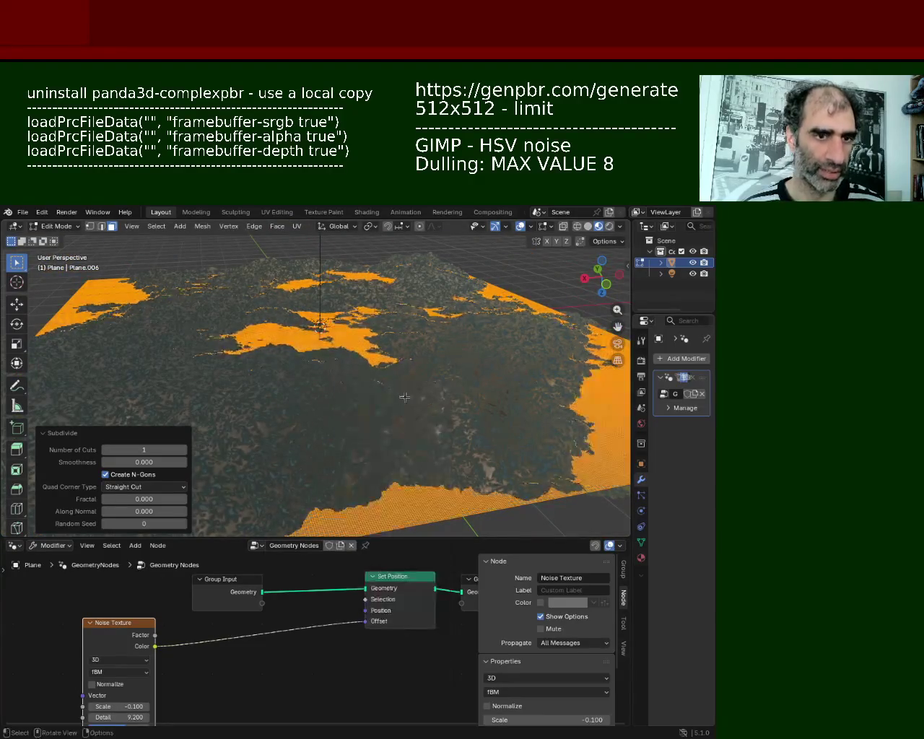
{"action": "mouse_move", "coordinate": [368, 393]}
{"action": "middle_mouse_down"}
{"action": "mouse_move", "coordinate": [266, 375]}
{"action": "mouse_move", "coordinate": [383, 381]}
{"action": "middle_mouse_up"}
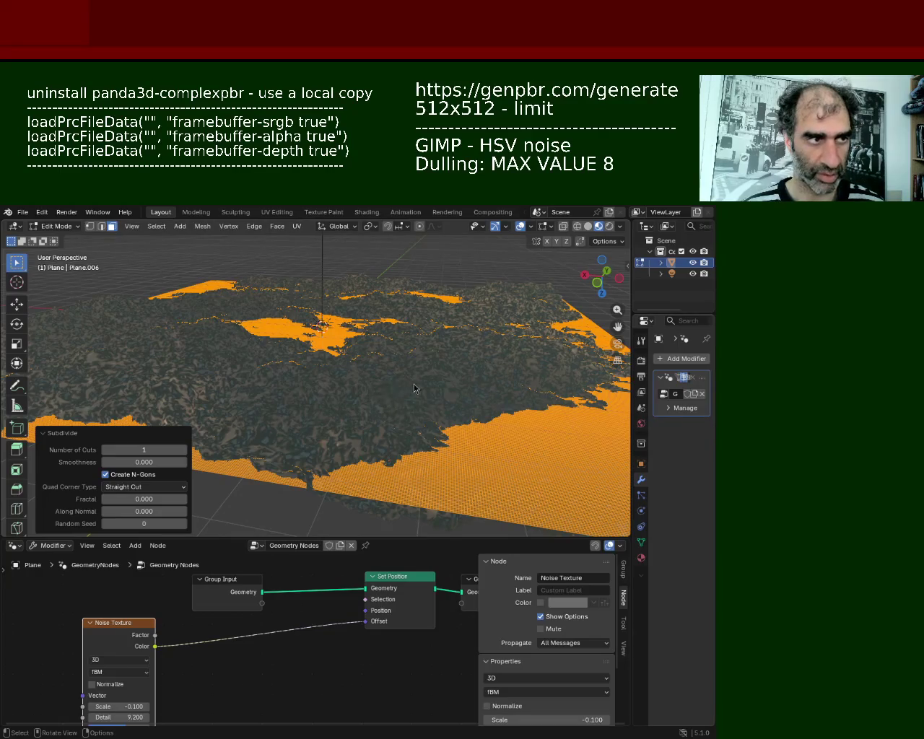
{"action": "key", "text": "Tab"}
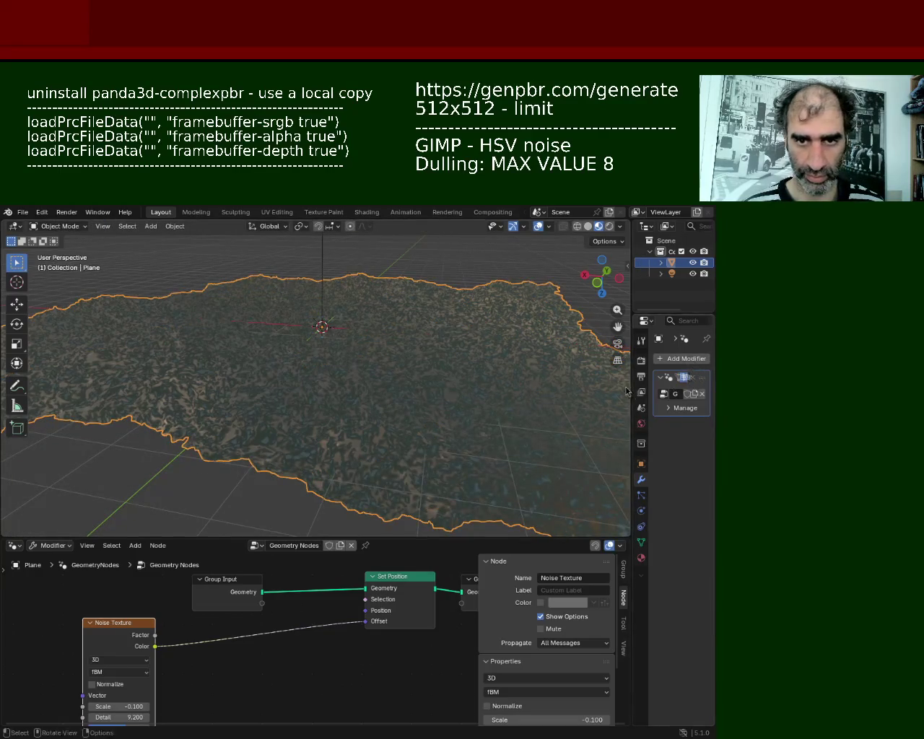
{"action": "left_click_drag", "start_coordinate": [628, 390], "coordinate": [541, 394]}
Apply the Geometry Nodes modifier and enter Edit Mode on the baked terrain, nothing selected
{"action": "left_click", "coordinate": [677, 377]}
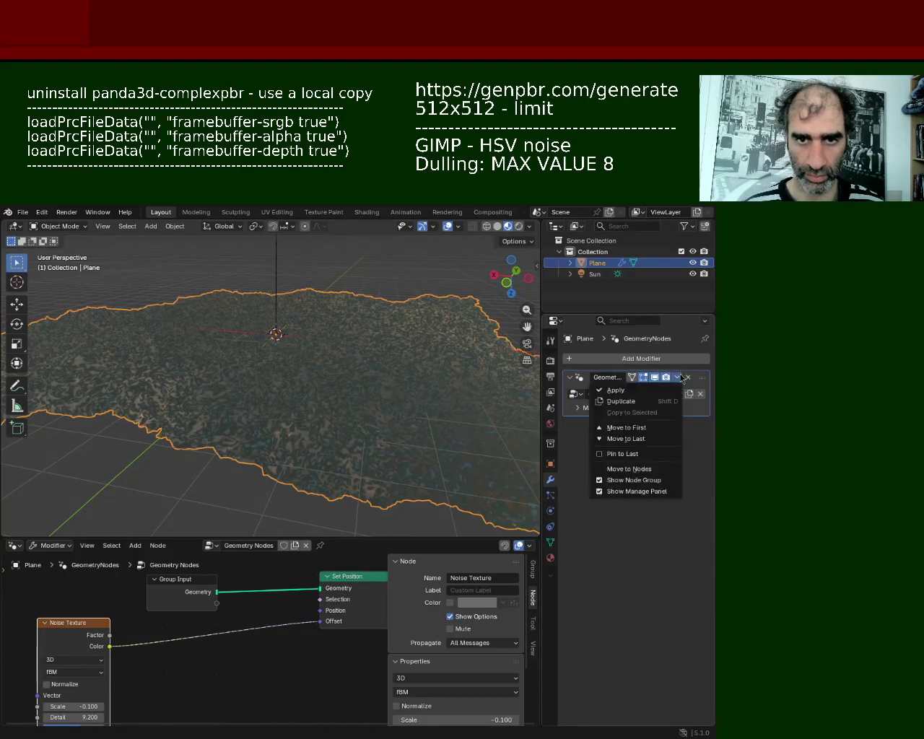
{"action": "key", "text": "Return"}
{"action": "mouse_move", "coordinate": [324, 366]}
{"action": "middle_mouse_down"}
{"action": "mouse_move", "coordinate": [344, 374]}
{"action": "mouse_move", "coordinate": [313, 361]}
{"action": "mouse_move", "coordinate": [293, 382]}
{"action": "mouse_move", "coordinate": [343, 373]}
{"action": "mouse_move", "coordinate": [455, 379]}
{"action": "mouse_move", "coordinate": [481, 366]}
{"action": "mouse_move", "coordinate": [75, 419]}
{"action": "mouse_move", "coordinate": [106, 471]}
{"action": "mouse_move", "coordinate": [95, 361]}
{"action": "mouse_move", "coordinate": [258, 386]}
{"action": "mouse_move", "coordinate": [224, 411]}
{"action": "mouse_move", "coordinate": [223, 378]}
{"action": "mouse_move", "coordinate": [212, 385]}
{"action": "middle_mouse_up"}
{"action": "key", "text": "Tab"}
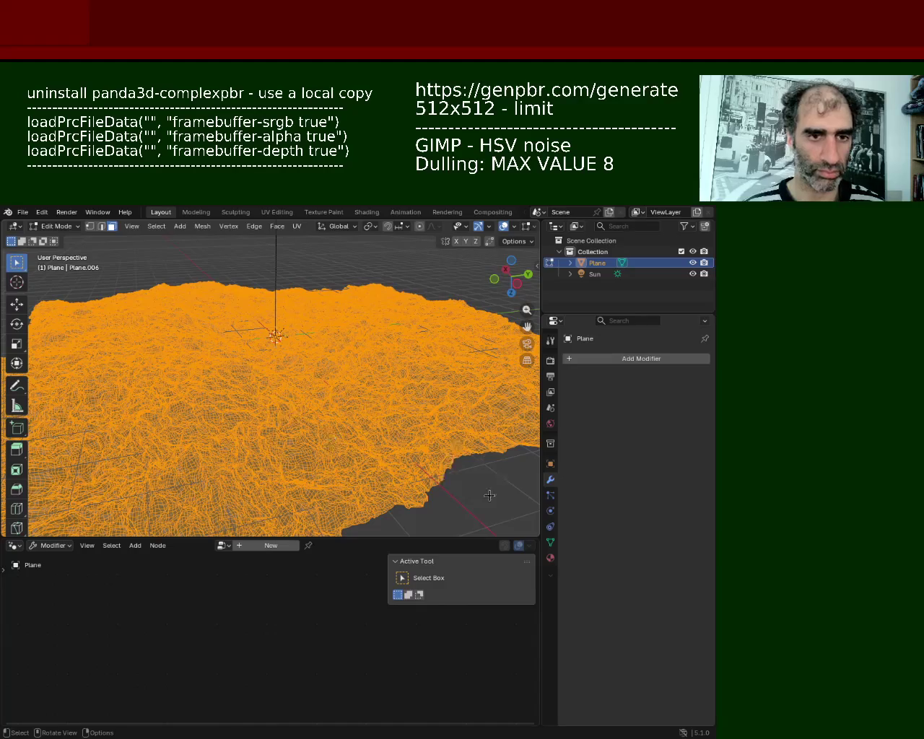
{"action": "left_click", "coordinate": [490, 495]}
{"action": "mouse_move", "coordinate": [340, 383]}
{"action": "middle_mouse_down"}
{"action": "mouse_move", "coordinate": [289, 435]}
{"action": "mouse_move", "coordinate": [315, 343]}
{"action": "mouse_move", "coordinate": [321, 375]}
{"action": "middle_mouse_up"}
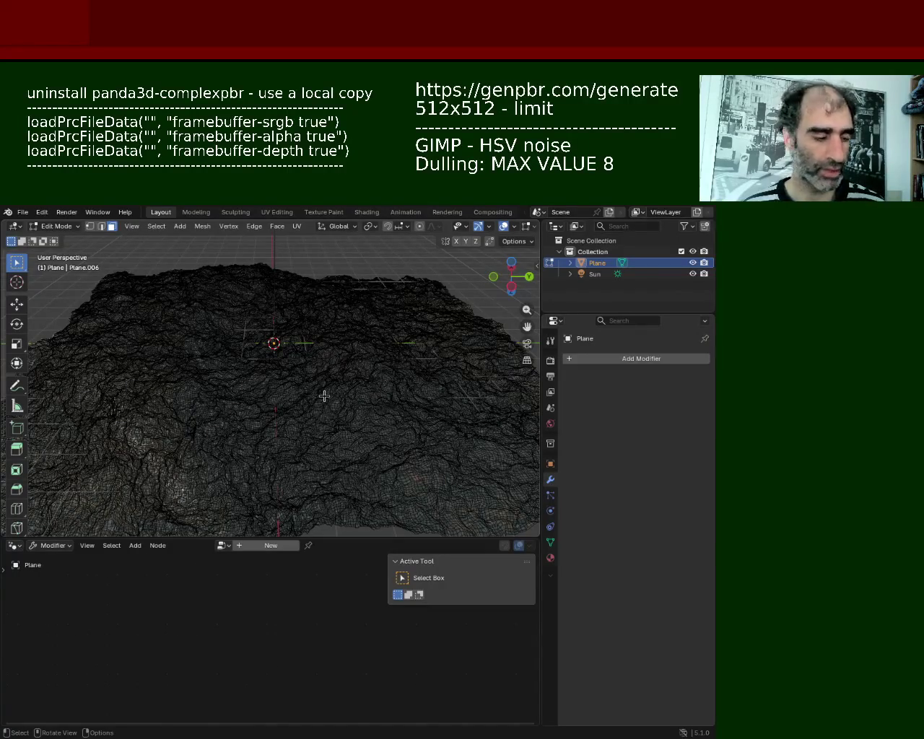
Merge the whole terrain's vertices by distance at 0.03 m, removing 125260 vertices
{"action": "key", "text": "a"}
{"action": "key", "text": "m"}
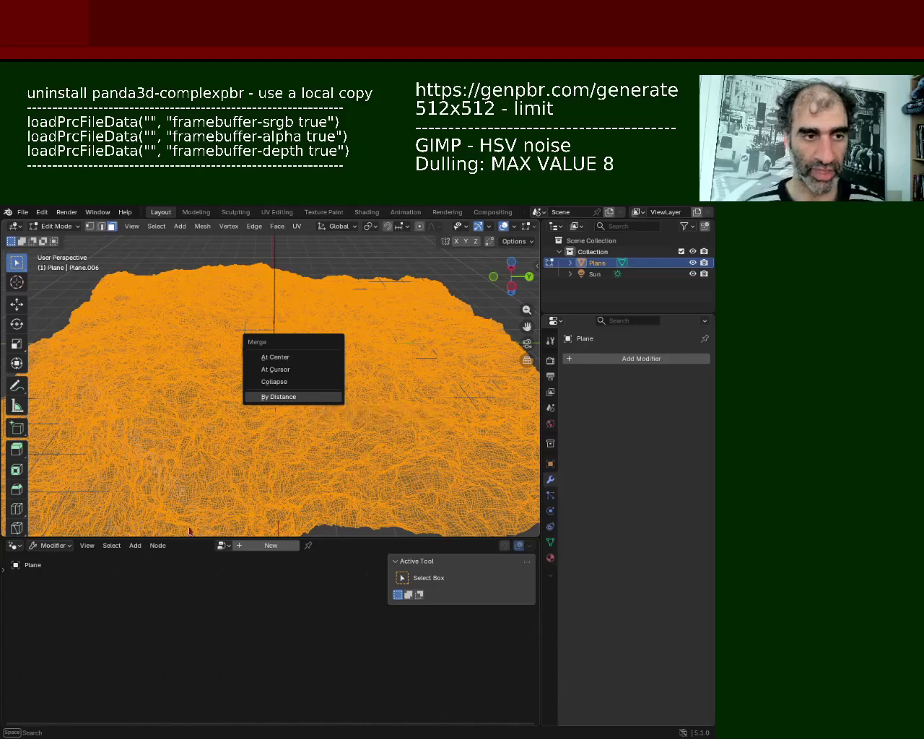
{"action": "key", "text": "b"}
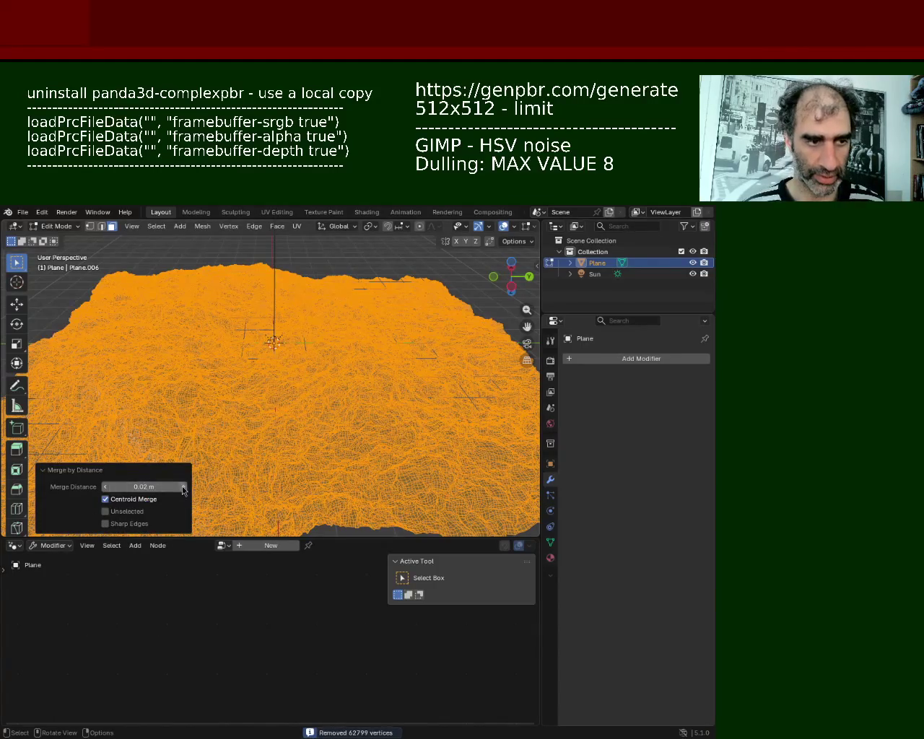
{"action": "left_click_drag", "start_coordinate": [347, 537], "coordinate": [346, 531]}
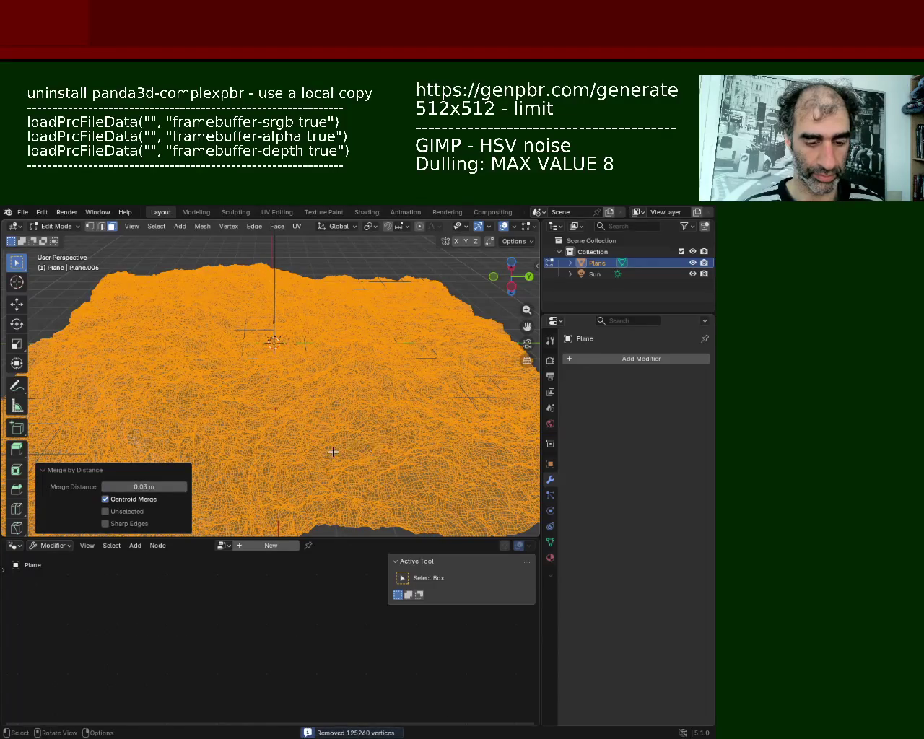
Inspect the merged mesh up close, then select all and show the UV unwrap methods
{"action": "key", "text": "alt+a"}
{"action": "mouse_move", "coordinate": [355, 448]}
{"action": "middle_mouse_down"}
{"action": "mouse_move", "coordinate": [282, 352]}
{"action": "mouse_move", "coordinate": [333, 352]}
{"action": "mouse_move", "coordinate": [264, 399]}
{"action": "mouse_move", "coordinate": [278, 384]}
{"action": "middle_mouse_up"}
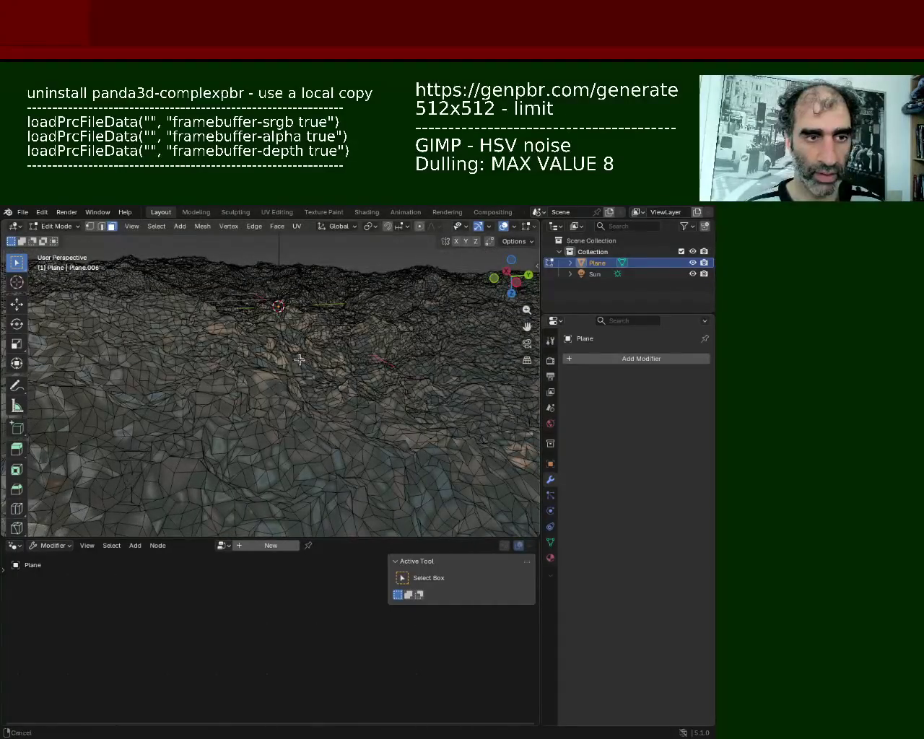
{"action": "middle_click_drag", "start_coordinate": [279, 385], "coordinate": [302, 348], "text": "ctrl"}
{"action": "scroll", "coordinate": [300, 346], "scroll_direction": "down", "scroll_amount": 2}
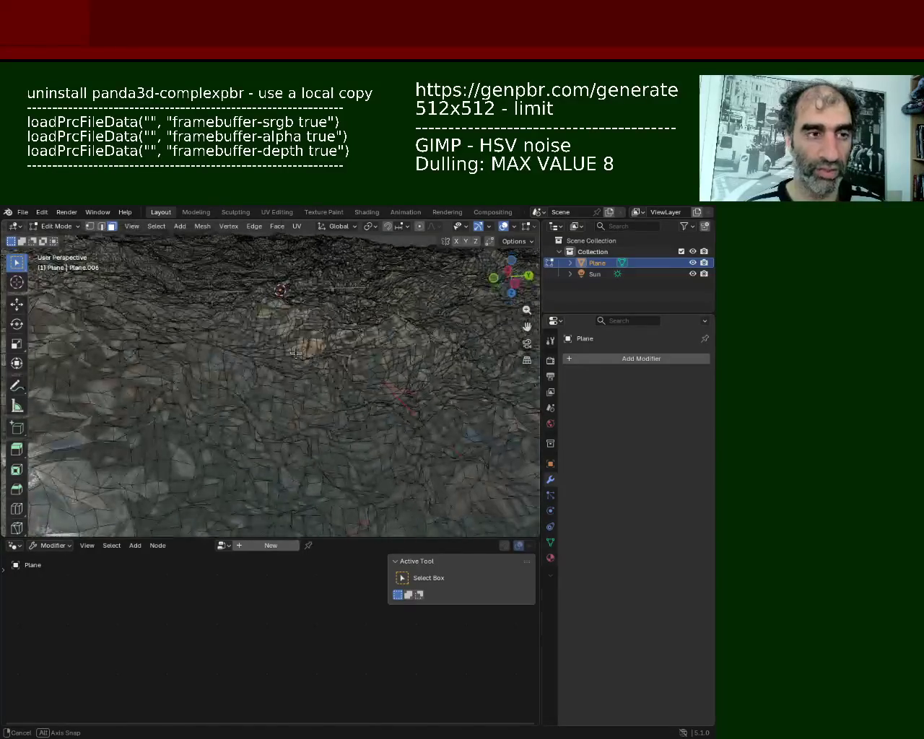
{"action": "scroll", "coordinate": [296, 346], "scroll_direction": "down", "scroll_amount": 2}
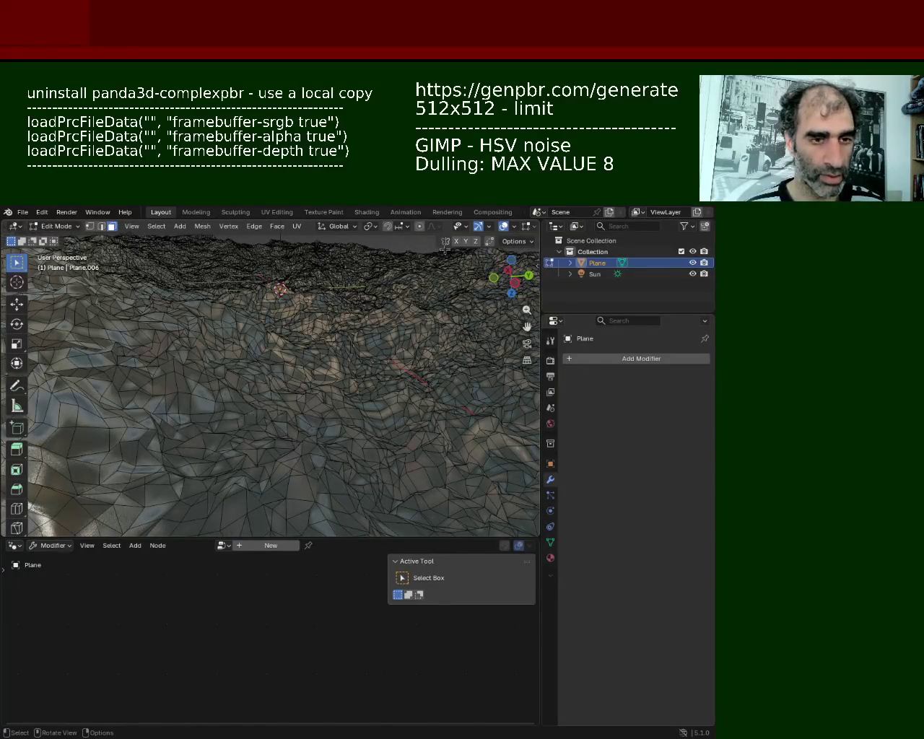
{"action": "left_click_drag", "start_coordinate": [542, 264], "coordinate": [613, 265]}
{"action": "mouse_move", "coordinate": [375, 361]}
{"action": "middle_mouse_down"}
{"action": "mouse_move", "coordinate": [393, 358]}
{"action": "mouse_move", "coordinate": [369, 336]}
{"action": "mouse_move", "coordinate": [391, 349]}
{"action": "middle_mouse_up"}
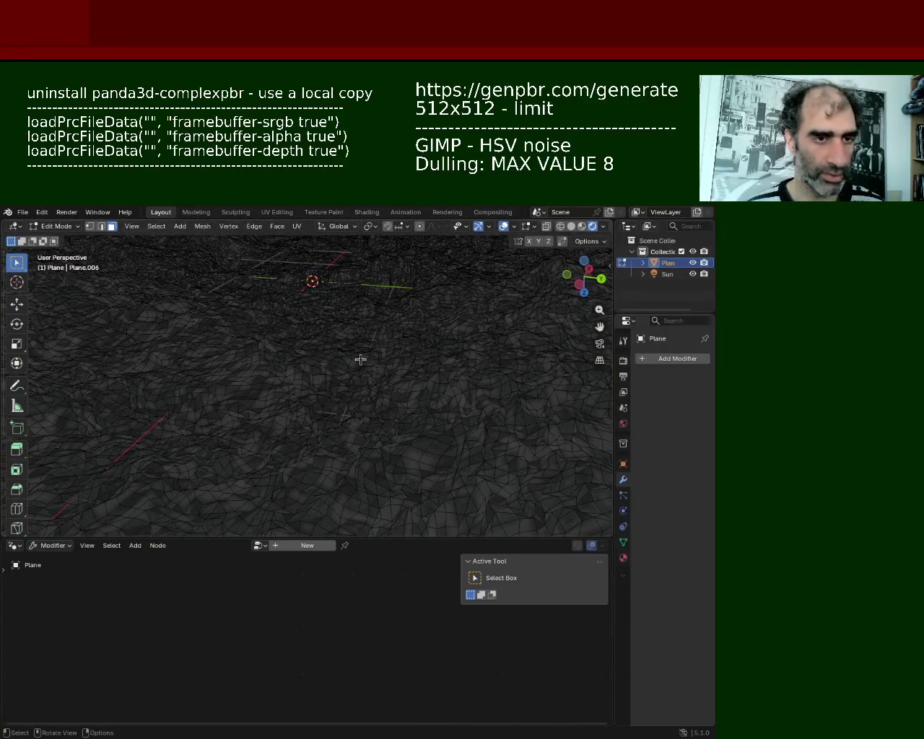
{"action": "key", "text": "a"}
{"action": "left_click", "coordinate": [298, 228]}
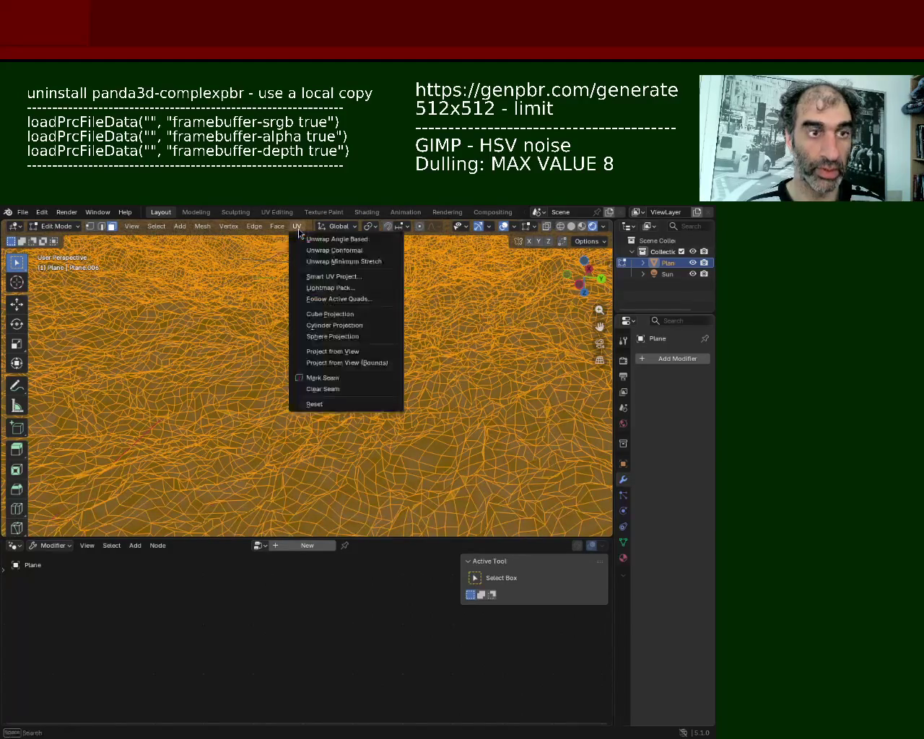
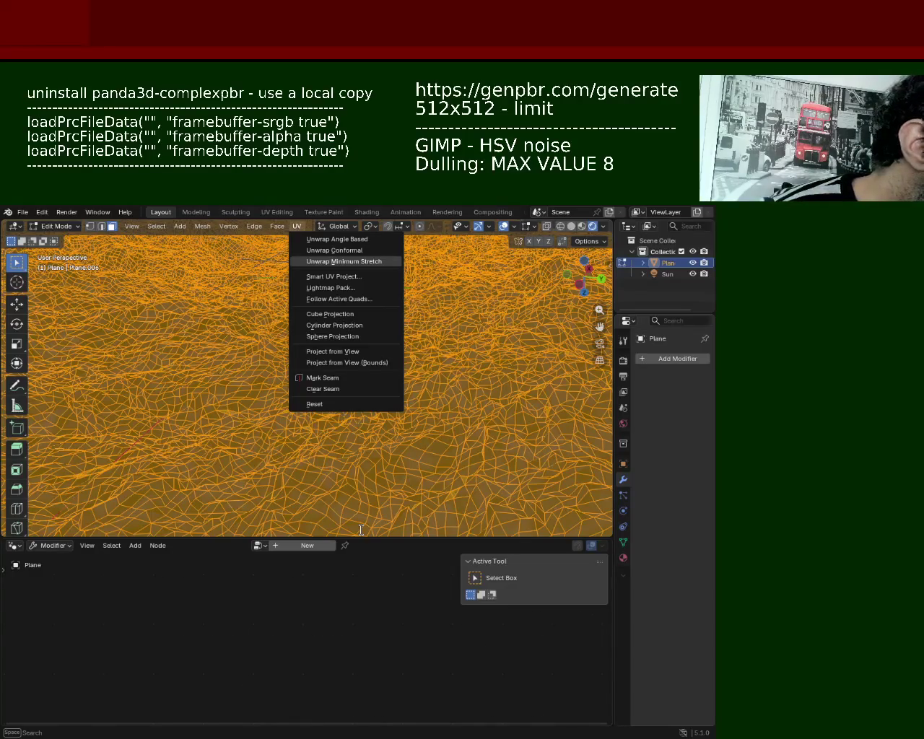
Run the Minimum Stretch UV unwrap on the terrain mesh with 10 iterations
{"action": "type", "text": "Trust"}
{"action": "key", "text": "BackSpace"}
{"action": "key", "text": "BackSpace"}
{"action": "key", "text": "BackSpace"}
{"action": "key", "text": "BackSpace"}
{"action": "key", "text": "BackSpace"}
{"action": "type", "text": "GamingTrust"}
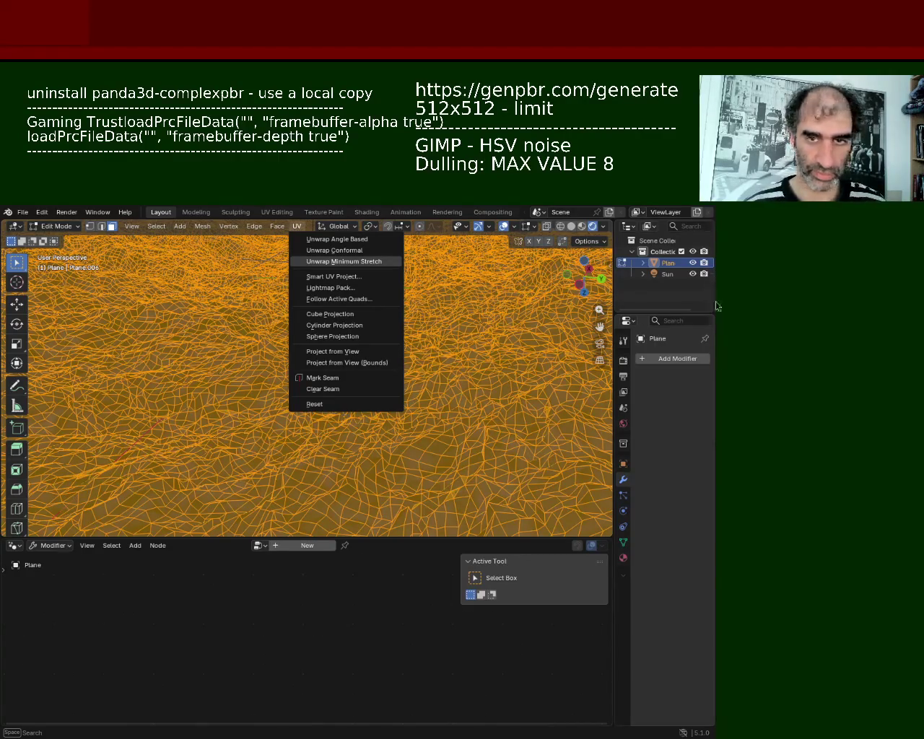
{"action": "key", "text": "Return"}
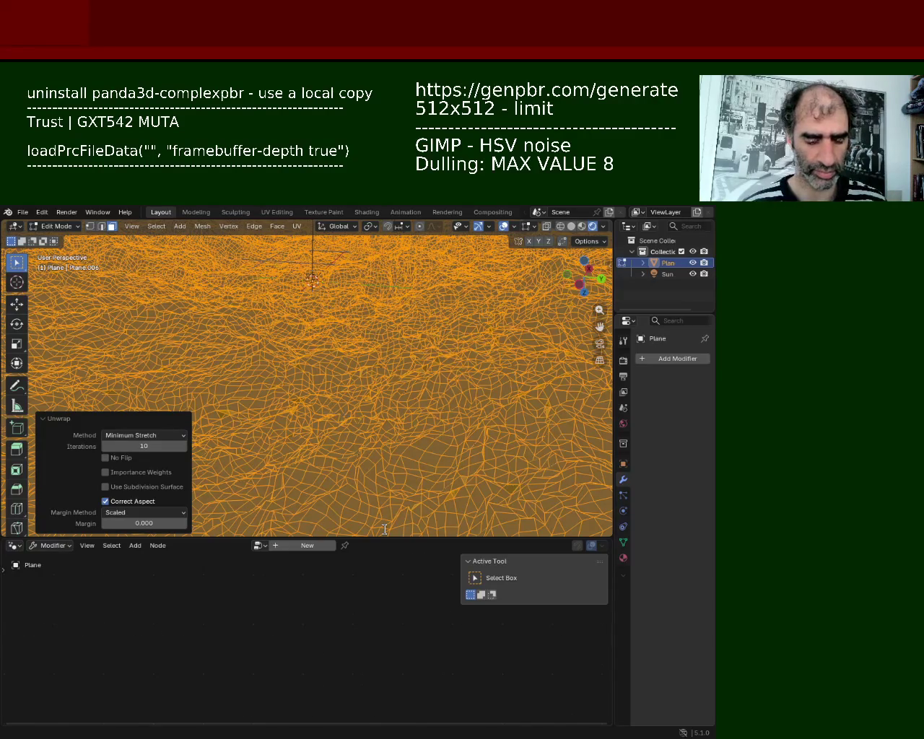
{"action": "type", "text": "handcontroller"}
{"action": "type", "text": "Nedis | WCAM110BK |"}
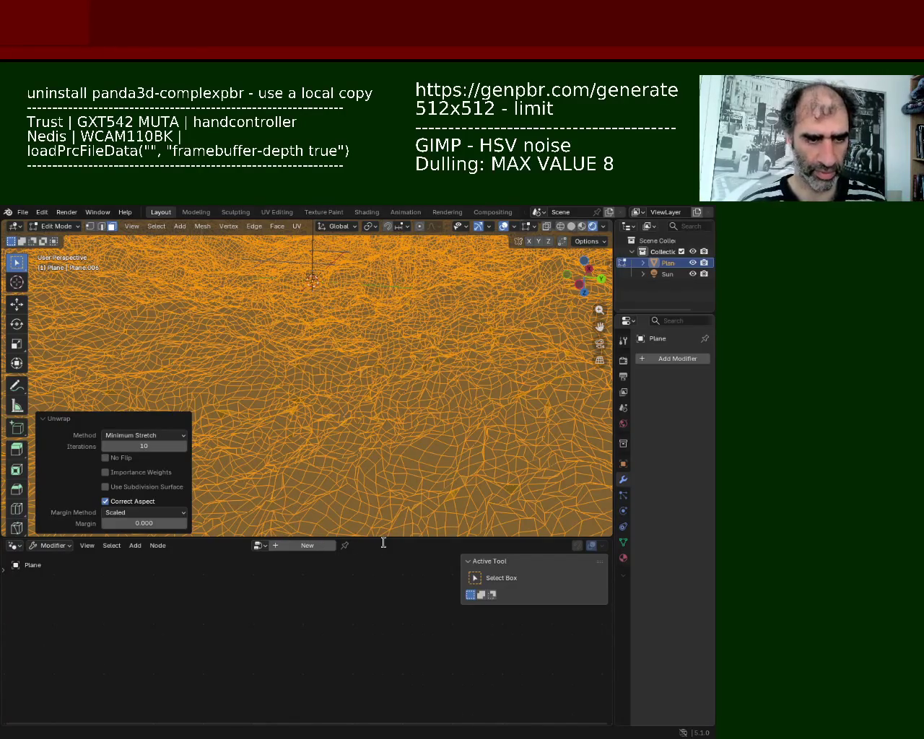
{"action": "type", "text": "webbcam"}
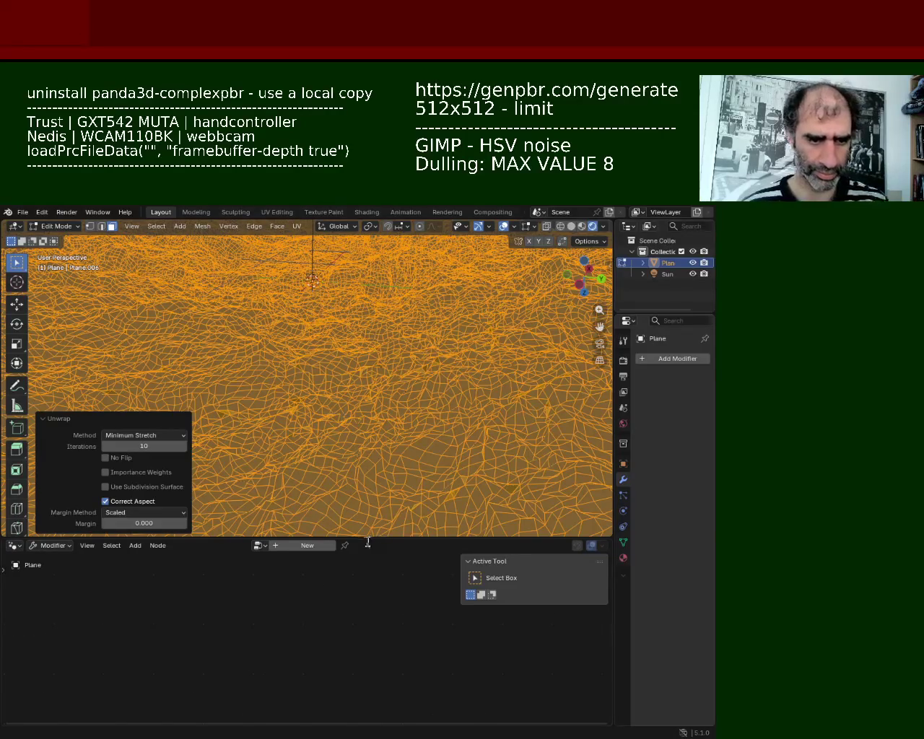
{"action": "key", "text": "Delete"}
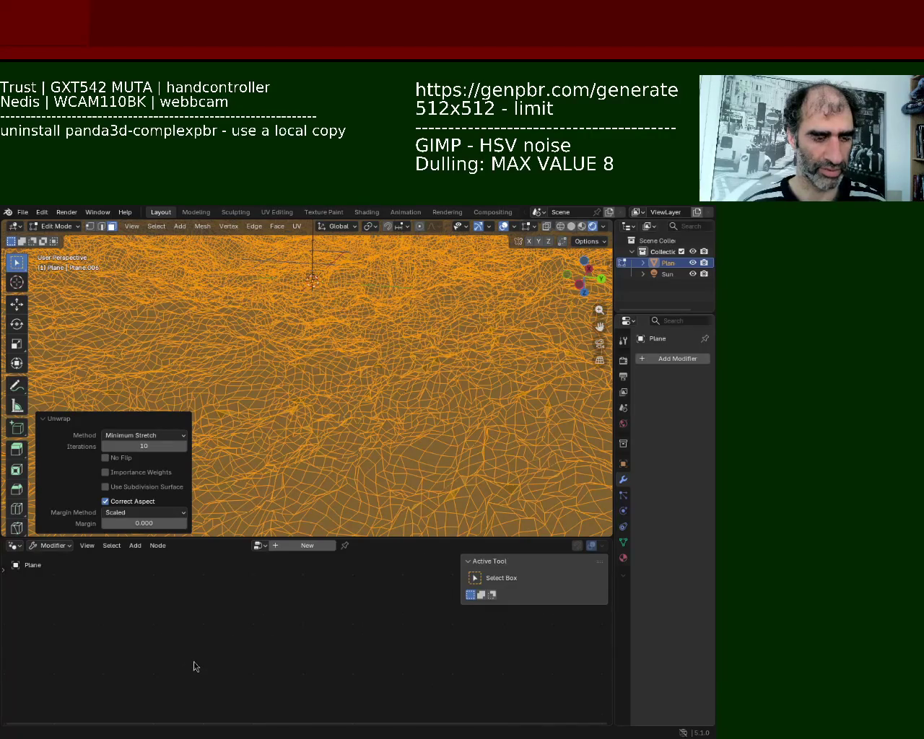
{"action": "key", "text": "BackSpace"}
{"action": "key", "text": "BackSpace"}
{"action": "key", "text": "BackSpace"}
{"action": "key", "text": "BackSpace"}
{"action": "type", "text": "game"}
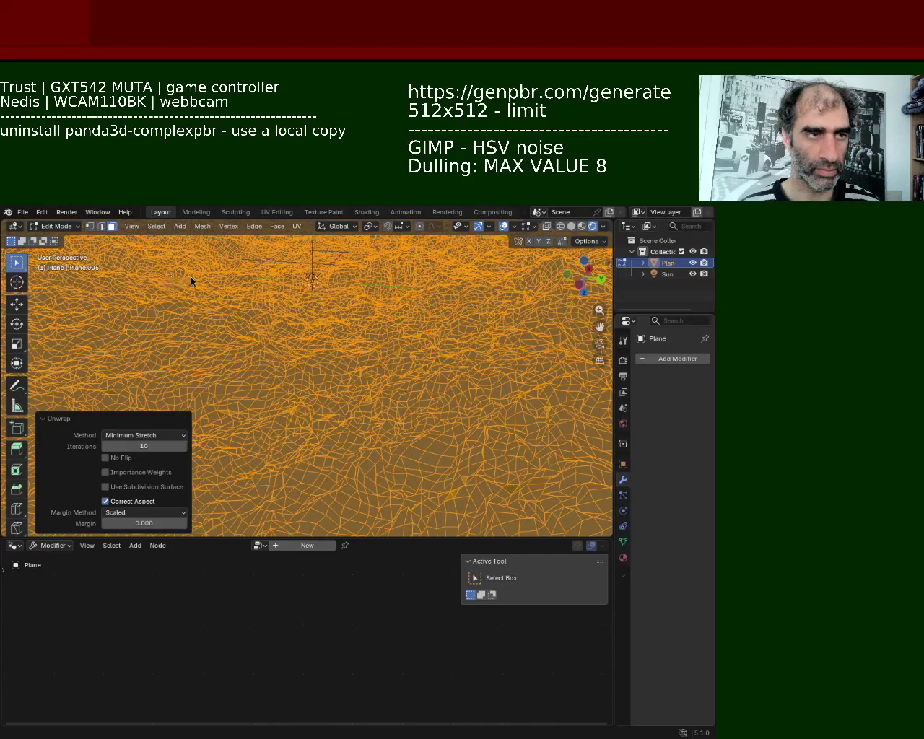
Orbit the terrain and browse the geometry node groups and modifier list without adding anything
{"action": "scroll", "coordinate": [350, 425], "scroll_direction": "down", "scroll_amount": 5}
{"action": "mouse_move", "coordinate": [351, 426]}
{"action": "middle_mouse_down"}
{"action": "mouse_move", "coordinate": [366, 385]}
{"action": "mouse_move", "coordinate": [361, 433]}
{"action": "mouse_move", "coordinate": [367, 425]}
{"action": "middle_mouse_up"}
{"action": "left_click", "coordinate": [371, 384]}
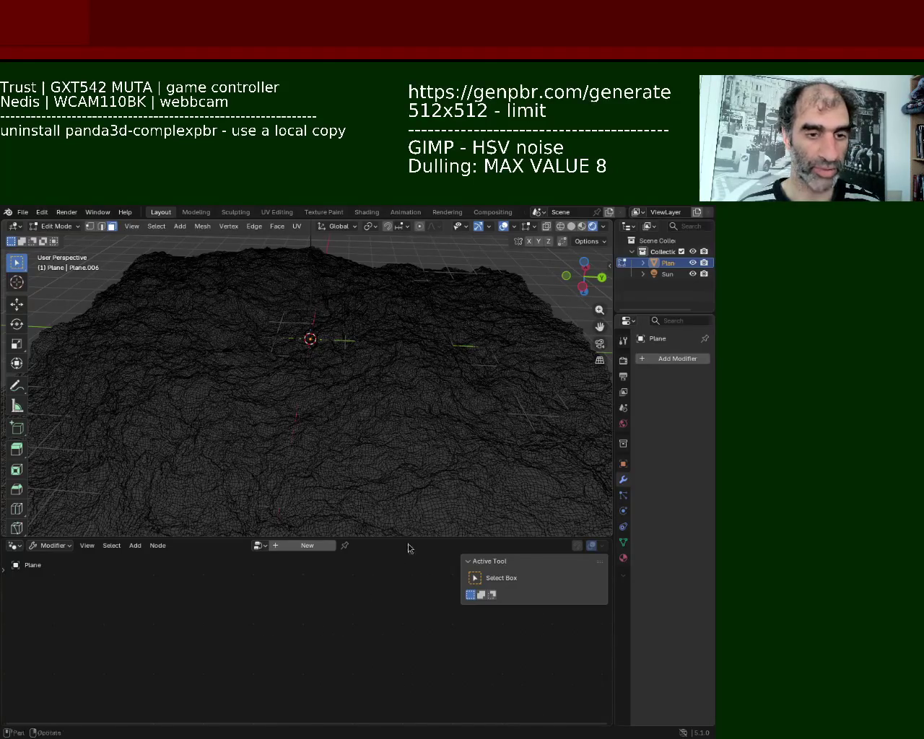
{"action": "left_click", "coordinate": [261, 546]}
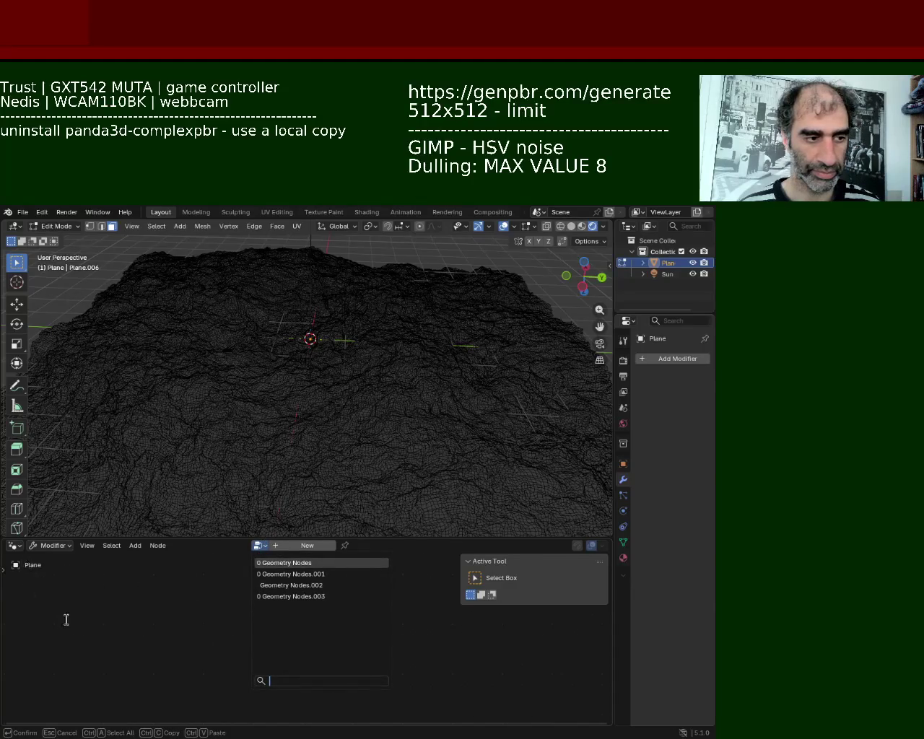
{"action": "mouse_move", "coordinate": [381, 406]}
{"action": "middle_mouse_down"}
{"action": "mouse_move", "coordinate": [321, 402]}
{"action": "mouse_move", "coordinate": [414, 398]}
{"action": "middle_mouse_up"}
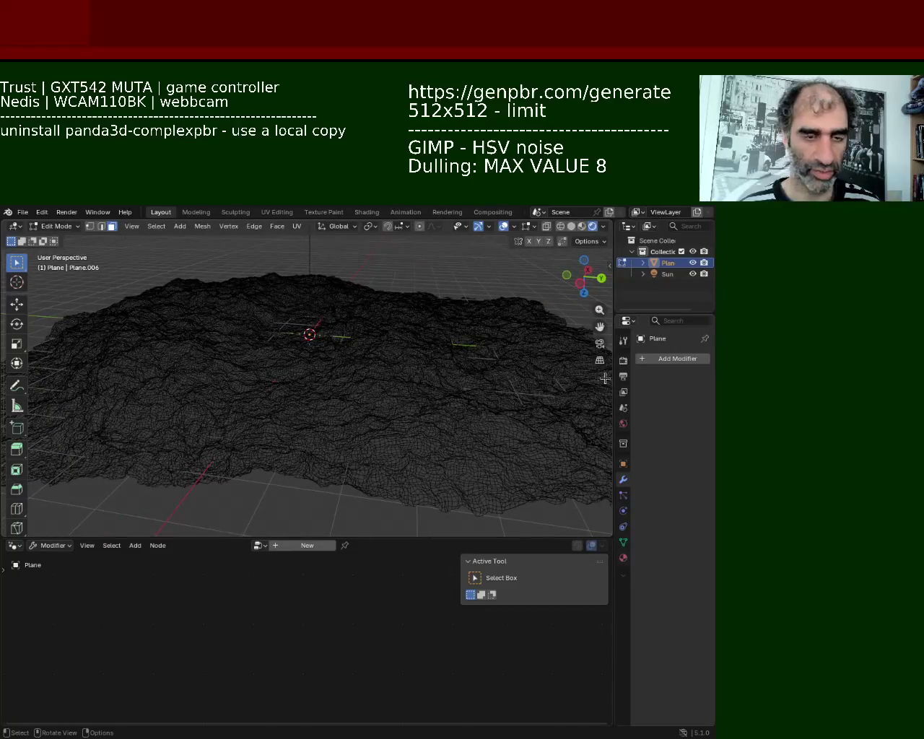
{"action": "left_click", "coordinate": [673, 361]}
{"action": "left_click", "coordinate": [638, 359]}
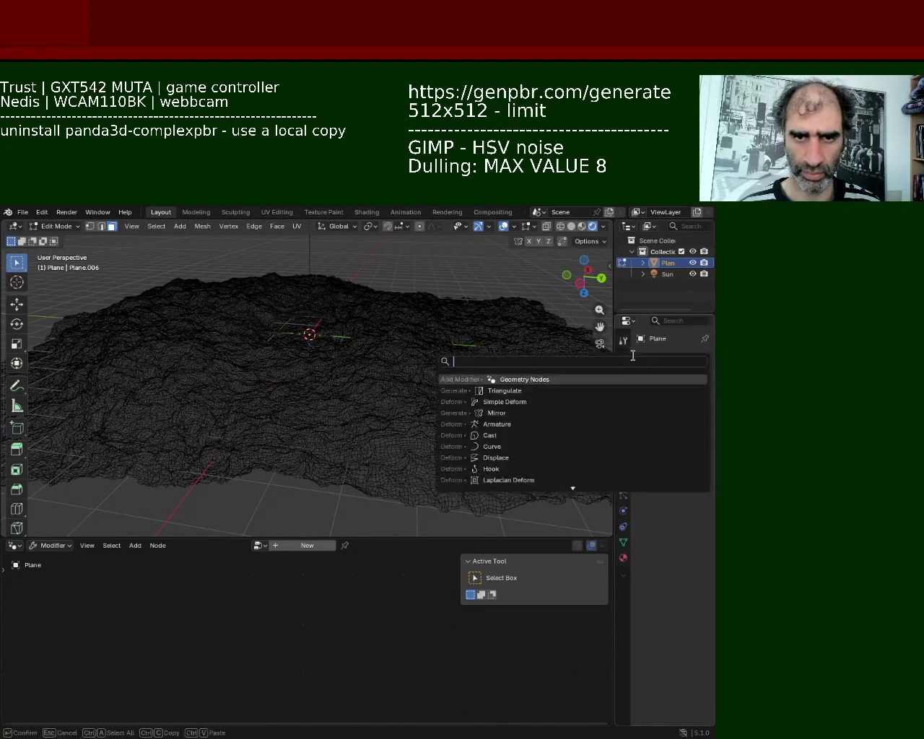
{"action": "key", "text": "Escape"}
Select the whole terrain mesh and open the lower area's editor type list
{"action": "scroll", "coordinate": [357, 429], "scroll_direction": "up", "scroll_amount": 2}
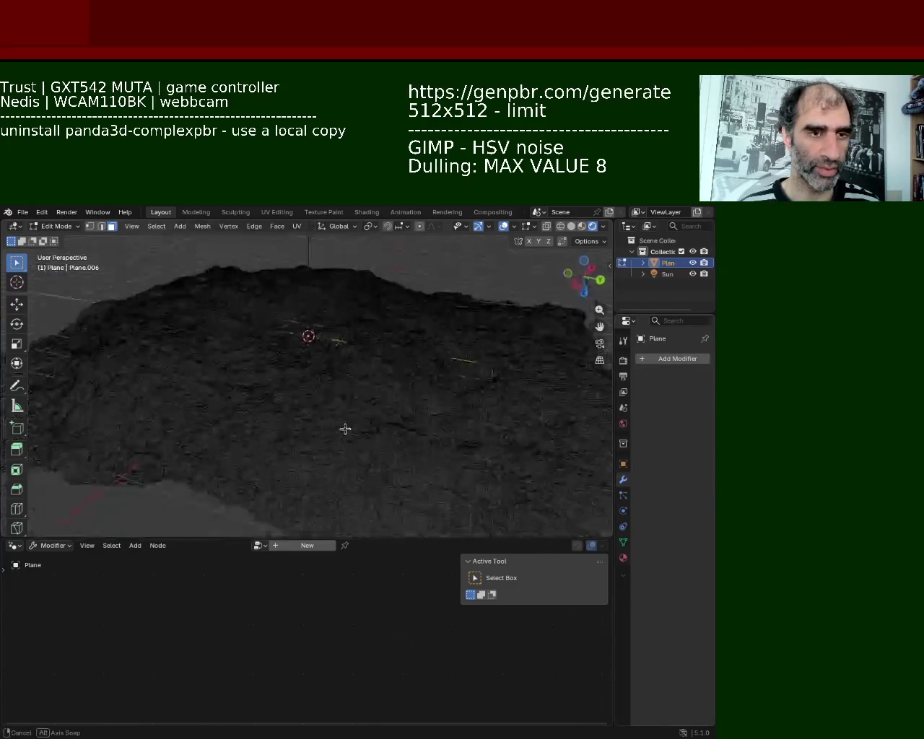
{"action": "scroll", "coordinate": [346, 426], "scroll_direction": "up", "scroll_amount": 2}
{"action": "key", "text": "a"}
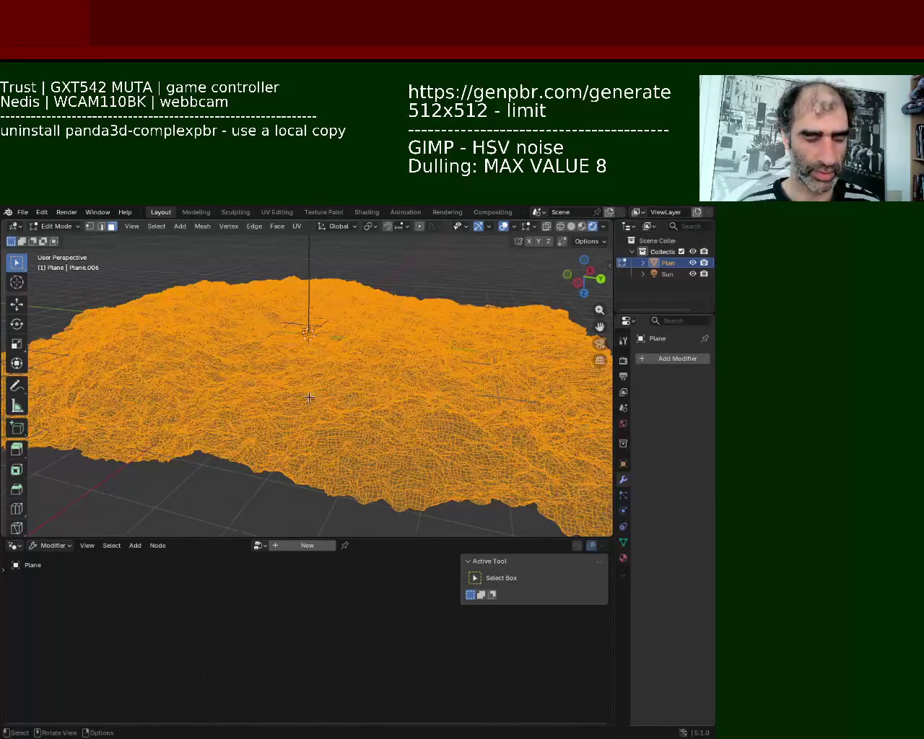
{"action": "left_click", "coordinate": [15, 545]}
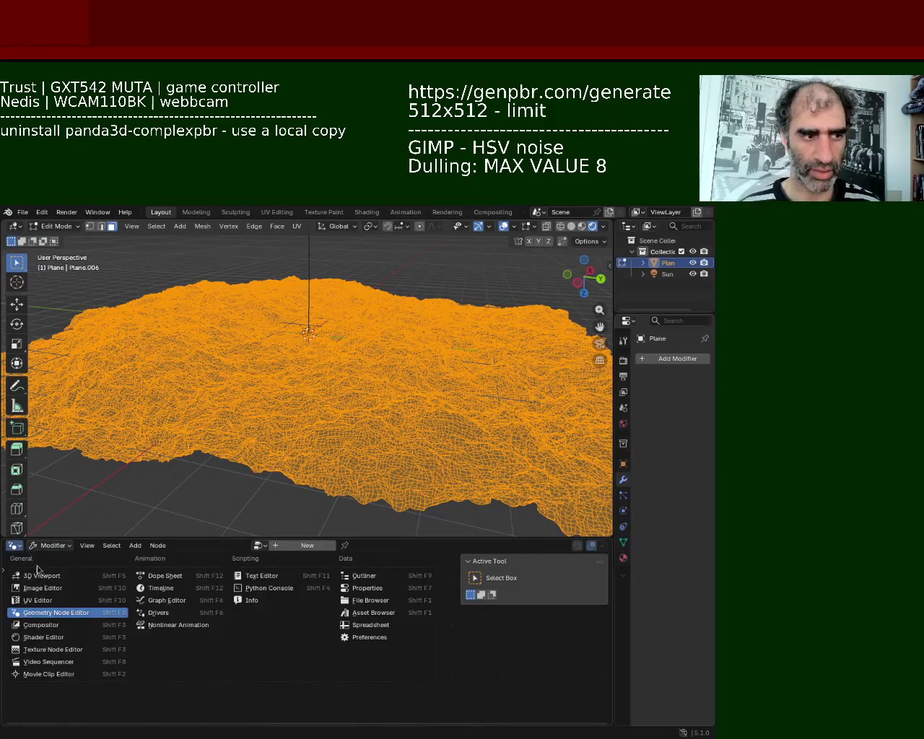
Turn the lower area into a UV Editor and zoom in on the UV map
{"action": "left_click", "coordinate": [56, 600]}
{"action": "middle_click_drag", "start_coordinate": [301, 648], "coordinate": [310, 706], "text": "ctrl"}
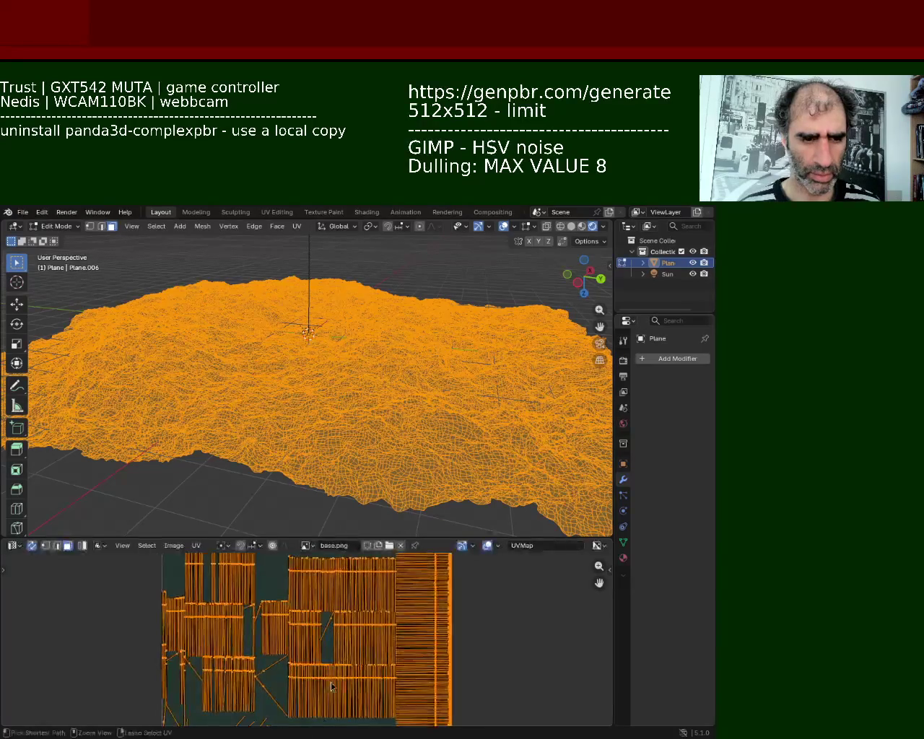
{"action": "middle_click_drag", "start_coordinate": [311, 707], "coordinate": [321, 722], "text": "ctrl"}
Show the terrain in Material Preview shading, reselect all of it, and enlarge the UV editor
{"action": "key", "text": "alt+a"}
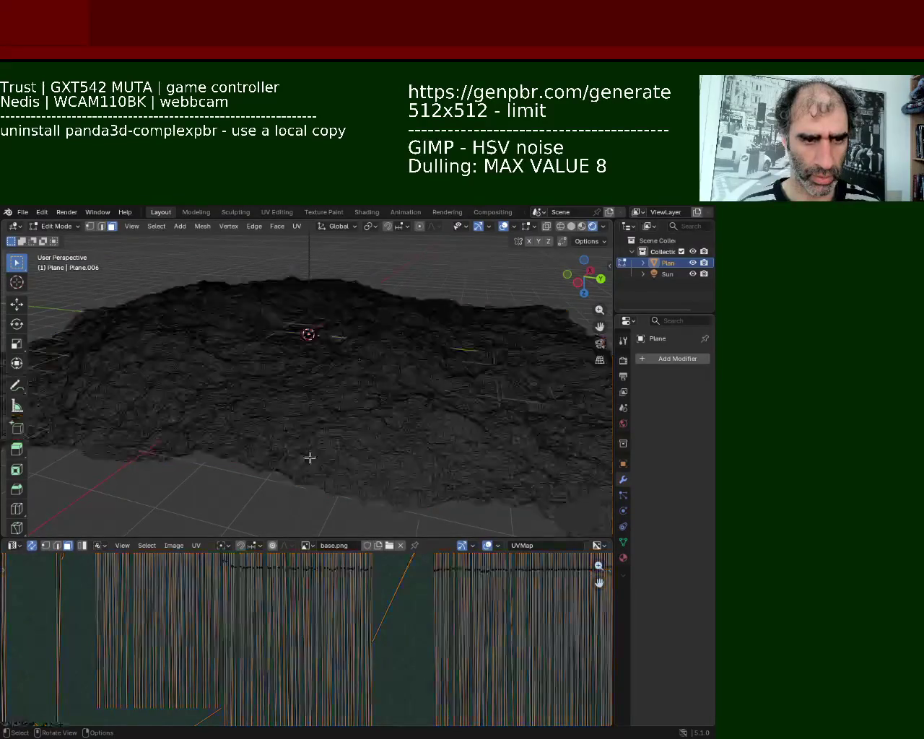
{"action": "scroll", "coordinate": [309, 454], "scroll_direction": "up", "scroll_amount": 5}
{"action": "mouse_move", "coordinate": [278, 491]}
{"action": "middle_mouse_down"}
{"action": "mouse_move", "coordinate": [343, 380]}
{"action": "mouse_move", "coordinate": [337, 391]}
{"action": "mouse_move", "coordinate": [367, 386]}
{"action": "mouse_move", "coordinate": [333, 510]}
{"action": "mouse_move", "coordinate": [261, 411]}
{"action": "mouse_move", "coordinate": [297, 408]}
{"action": "middle_mouse_up"}
{"action": "left_click", "coordinate": [582, 226]}
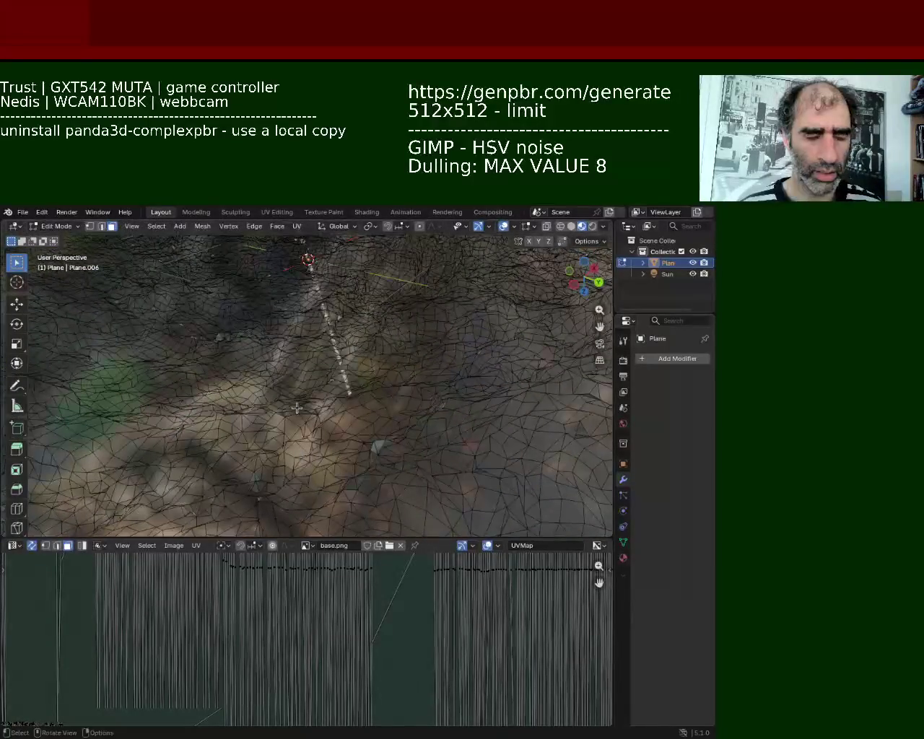
{"action": "key", "text": "a"}
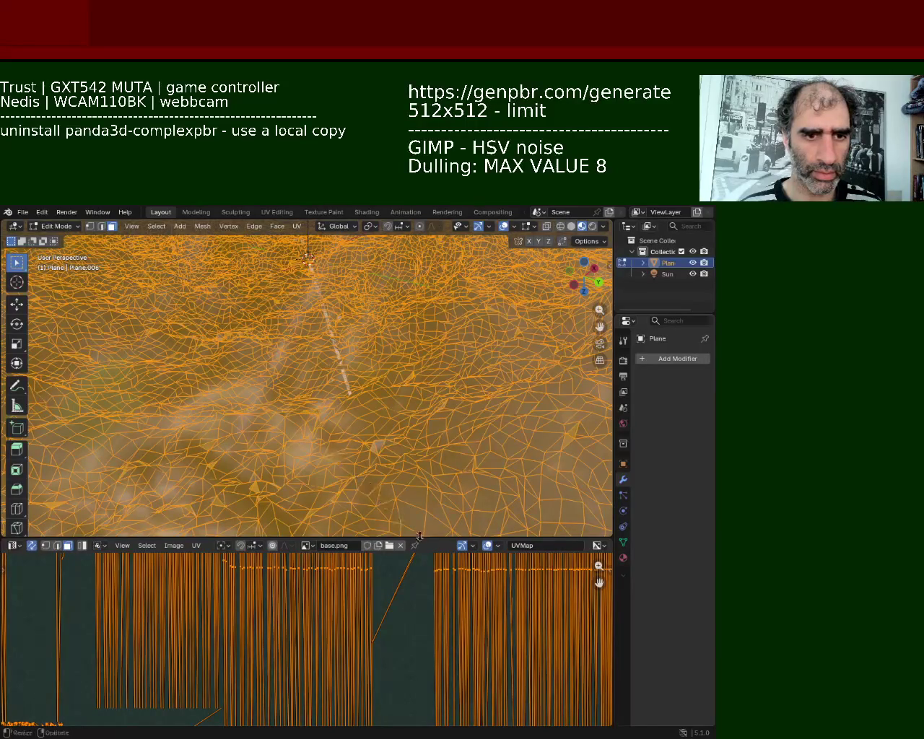
{"action": "left_click_drag", "start_coordinate": [424, 540], "coordinate": [423, 289]}
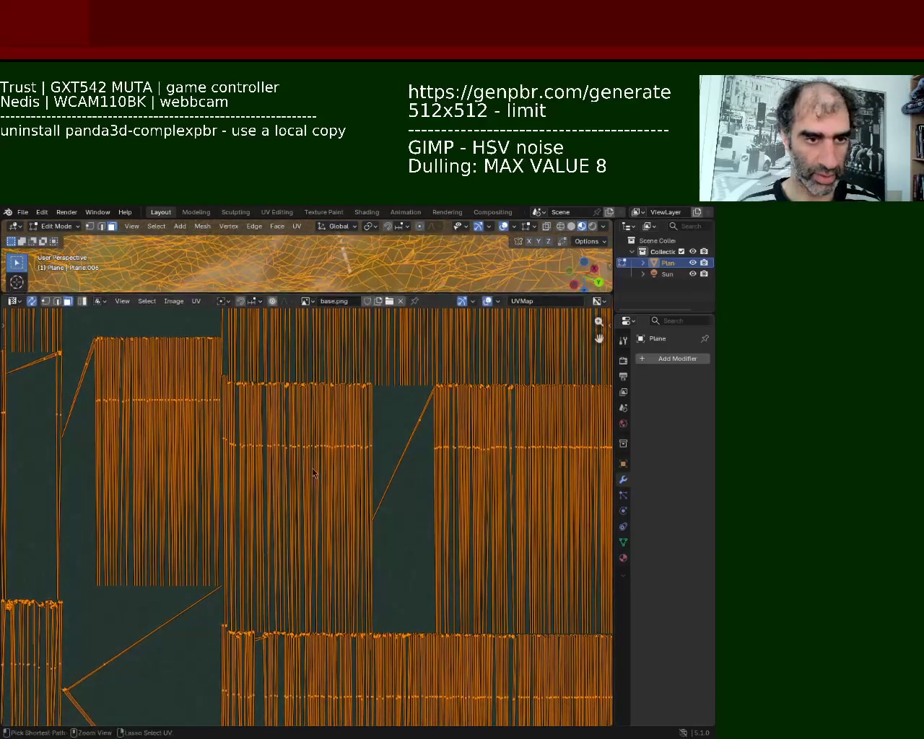
Scale up the terrain's UV islands in the UV Editor
{"action": "scroll", "coordinate": [340, 505], "scroll_direction": "down", "scroll_amount": 5}
{"action": "scroll", "coordinate": [339, 505], "scroll_direction": "down", "scroll_amount": 5}
{"action": "scroll", "coordinate": [340, 506], "scroll_direction": "up", "scroll_amount": 1}
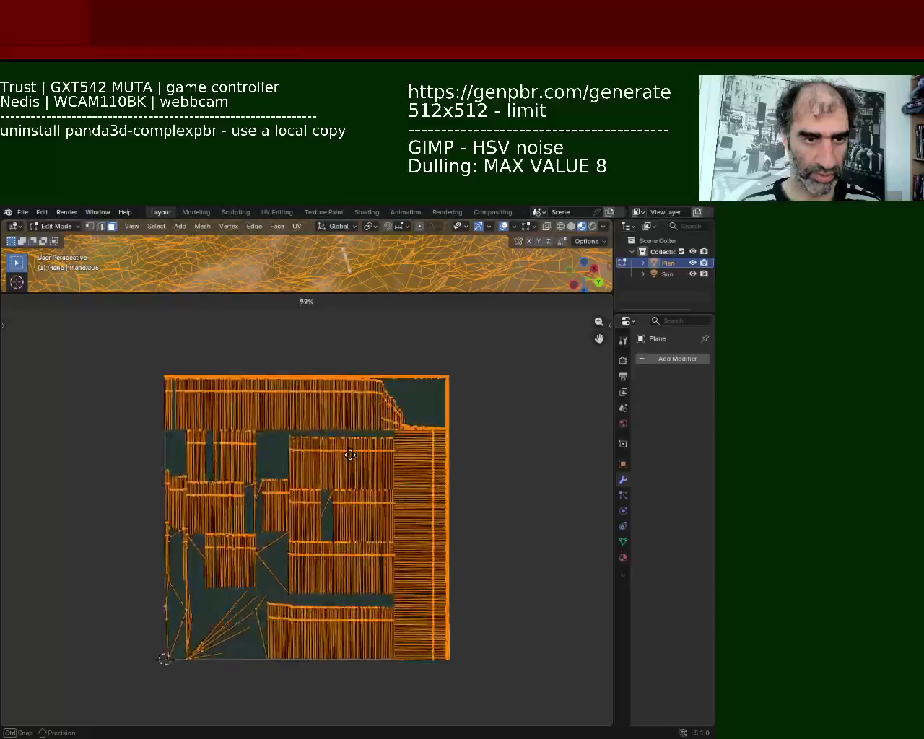
{"action": "scroll", "coordinate": [352, 461], "scroll_direction": "up", "scroll_amount": 1}
{"action": "scroll", "coordinate": [315, 443], "scroll_direction": "up", "scroll_amount": 1}
{"action": "scroll", "coordinate": [315, 444], "scroll_direction": "down", "scroll_amount": 1}
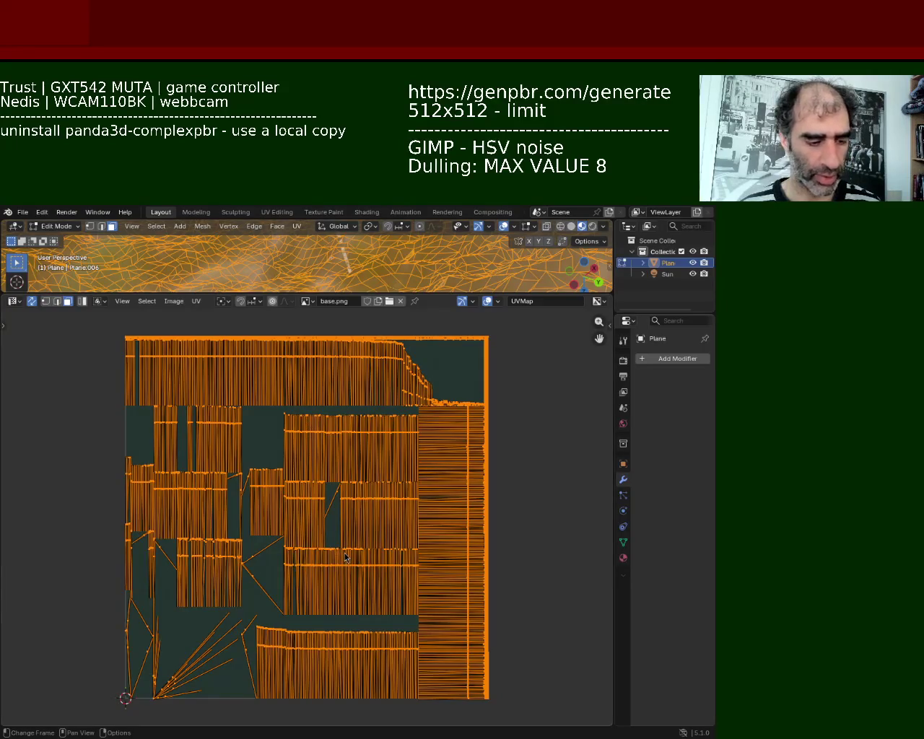
{"action": "key", "text": "s"}
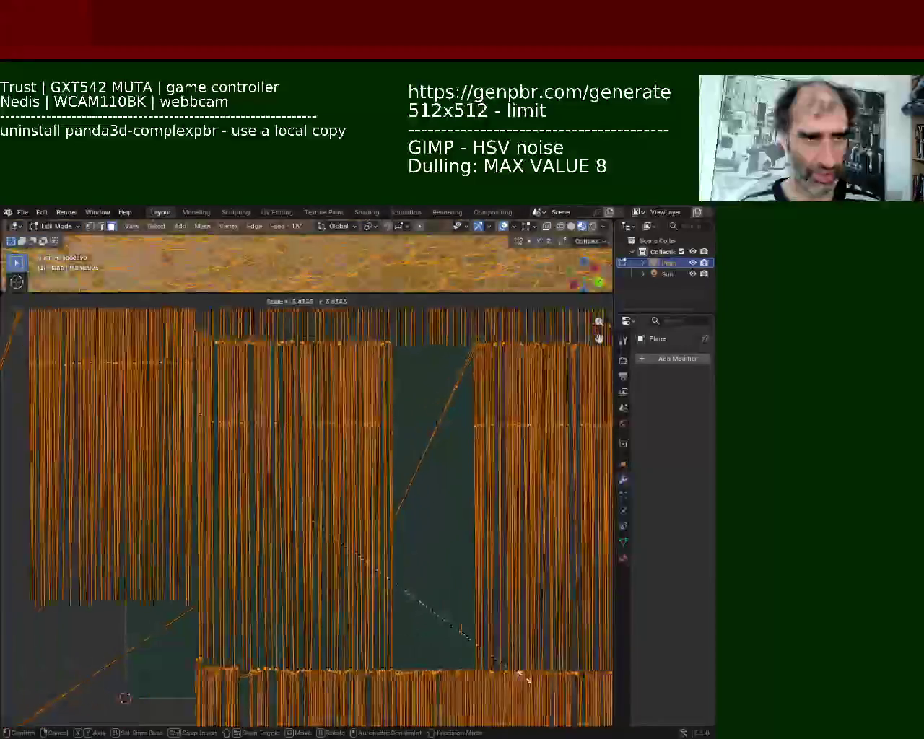
{"action": "left_click", "coordinate": [293, 264]}
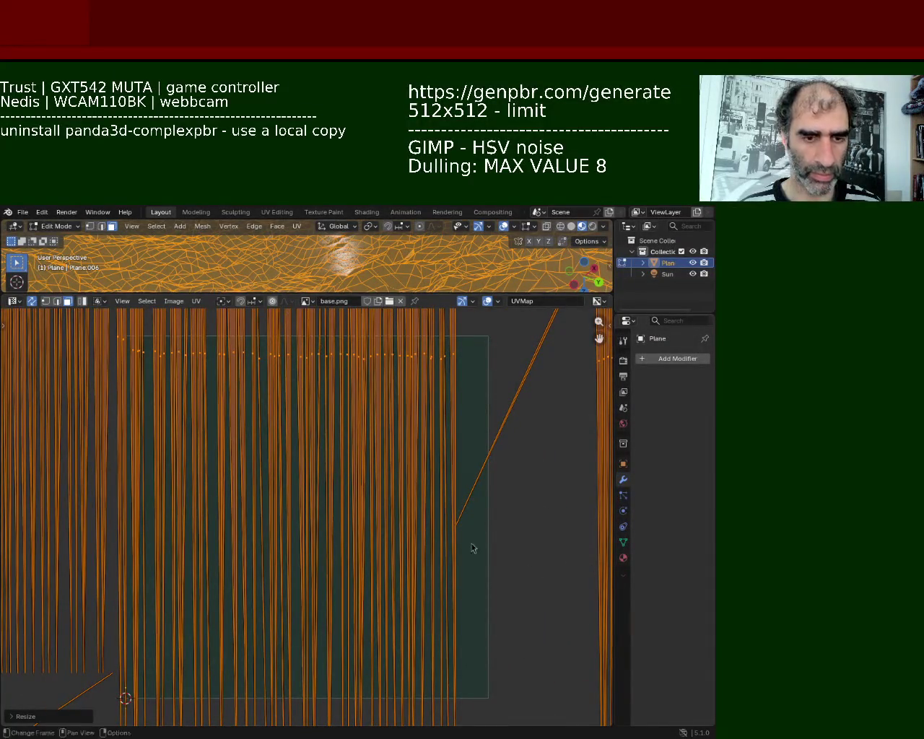
Enlarge the 3D Viewport, orbit the terrain, and re-enable overlays with the edit-mode wireframe
{"action": "left_click_drag", "start_coordinate": [467, 294], "coordinate": [467, 598]}
{"action": "mouse_move", "coordinate": [361, 379]}
{"action": "middle_mouse_down"}
{"action": "mouse_move", "coordinate": [373, 413]}
{"action": "mouse_move", "coordinate": [356, 356]}
{"action": "middle_mouse_up"}
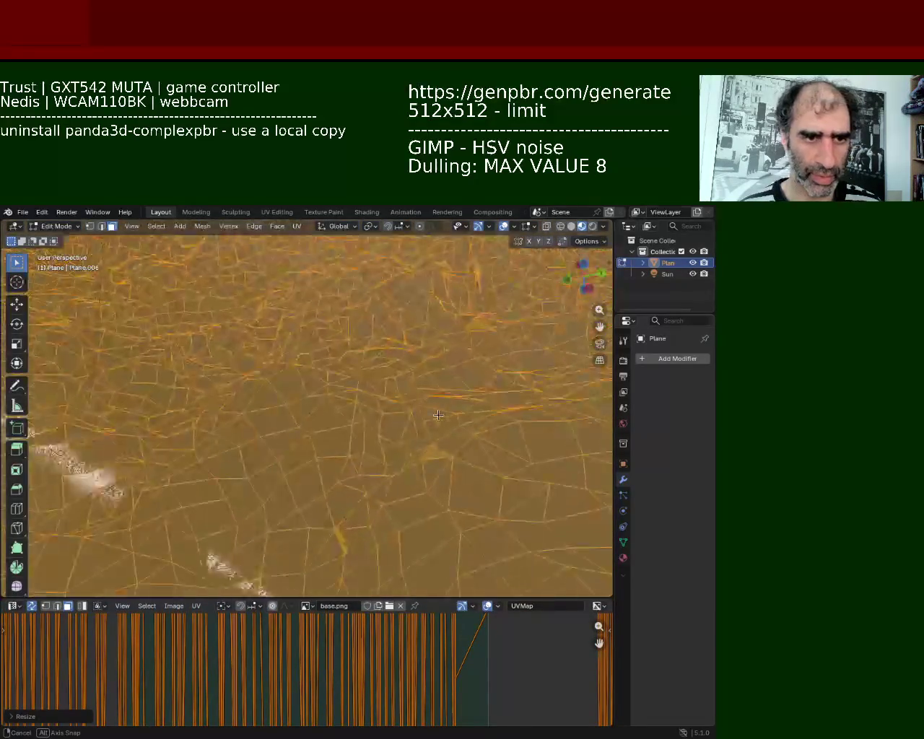
{"action": "scroll", "coordinate": [355, 356], "scroll_direction": "down", "scroll_amount": 4}
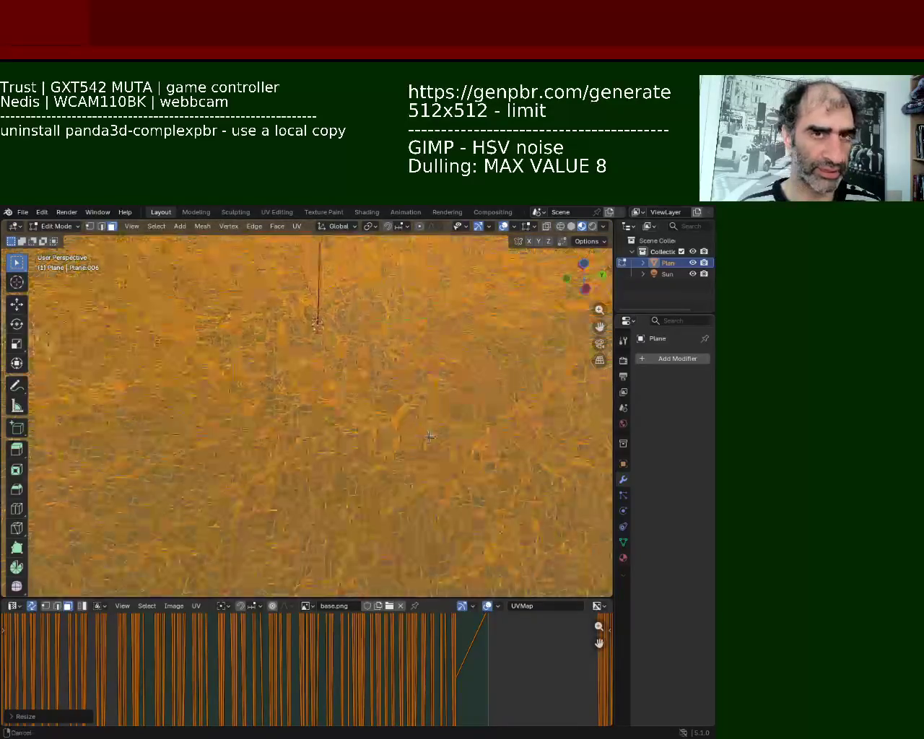
{"action": "scroll", "coordinate": [355, 356], "scroll_direction": "down", "scroll_amount": 5}
{"action": "mouse_move", "coordinate": [514, 251]}
{"action": "middle_mouse_down"}
{"action": "mouse_move", "coordinate": [315, 370]}
{"action": "mouse_move", "coordinate": [276, 359]}
{"action": "mouse_move", "coordinate": [306, 325]}
{"action": "mouse_move", "coordinate": [353, 351]}
{"action": "mouse_move", "coordinate": [323, 353]}
{"action": "mouse_move", "coordinate": [344, 399]}
{"action": "middle_mouse_up"}
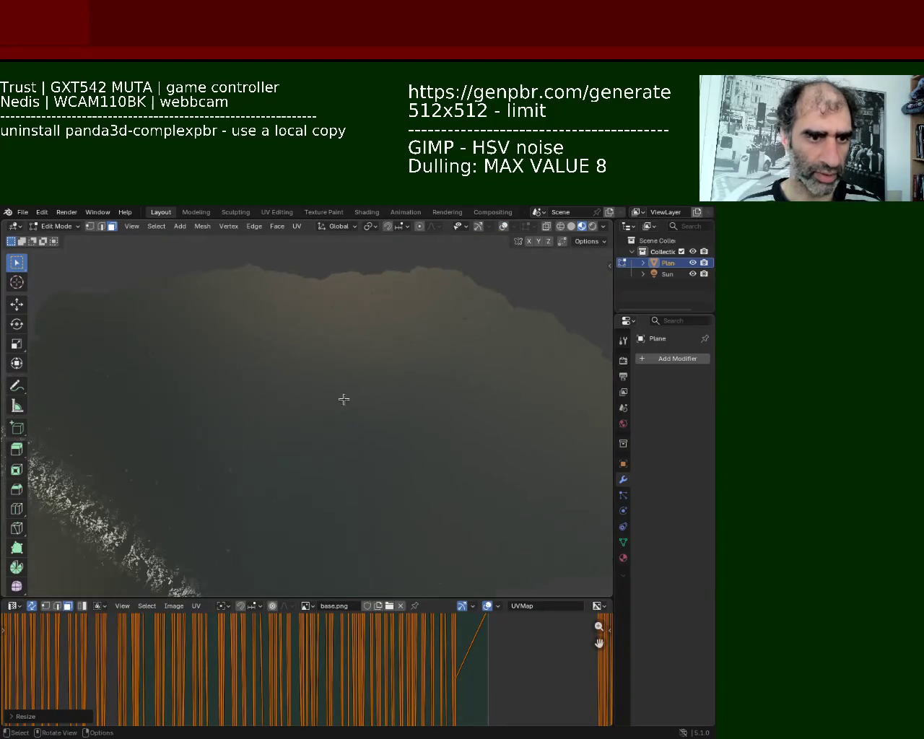
{"action": "left_click", "coordinate": [478, 226]}
{"action": "left_click", "coordinate": [503, 226]}
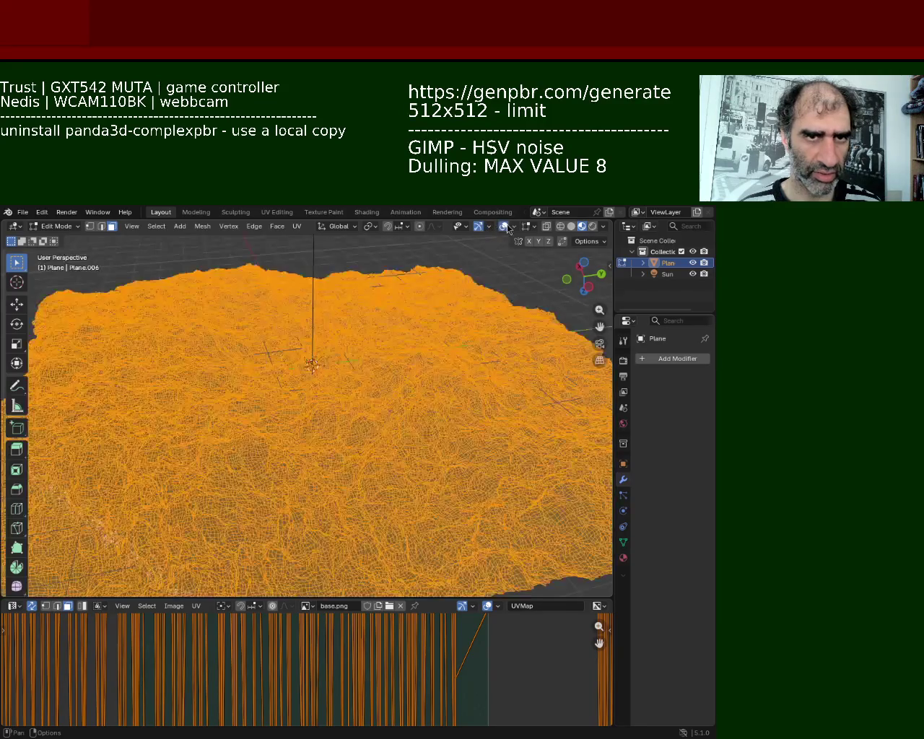
Re-unwrap the terrain with Smart UV Project (66° angle limit) and enlarge the UV editor
{"action": "left_click", "coordinate": [297, 226]}
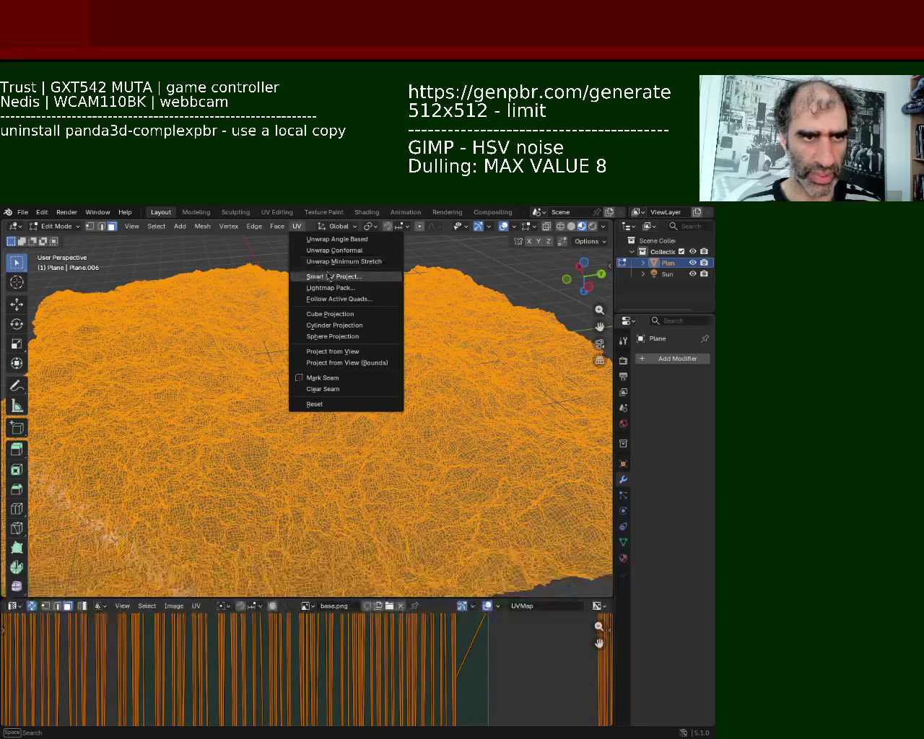
{"action": "left_click", "coordinate": [358, 278]}
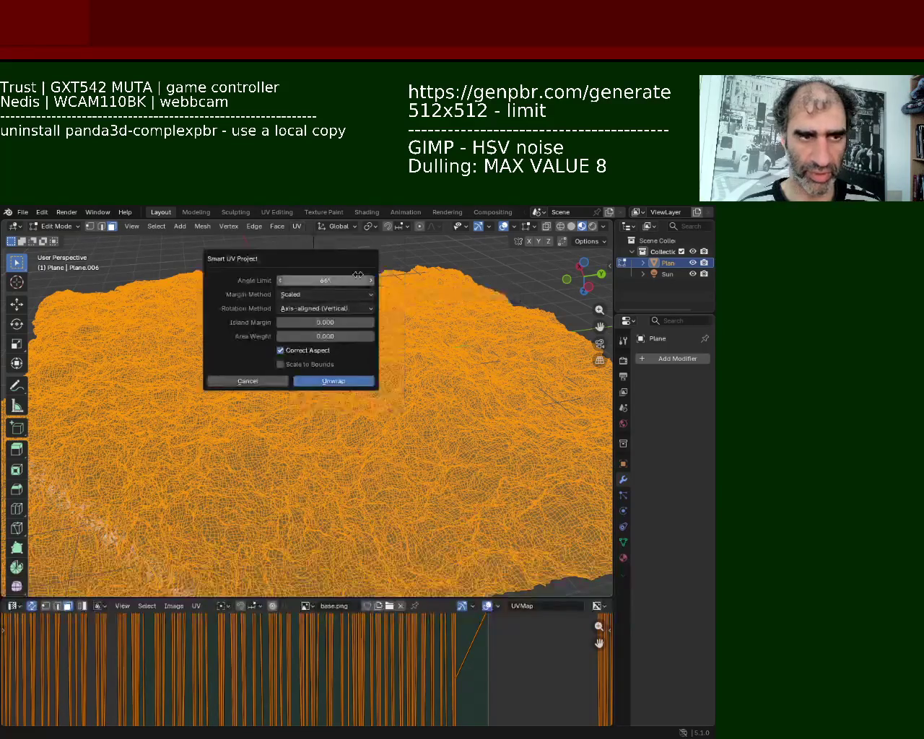
{"action": "left_click", "coordinate": [325, 383]}
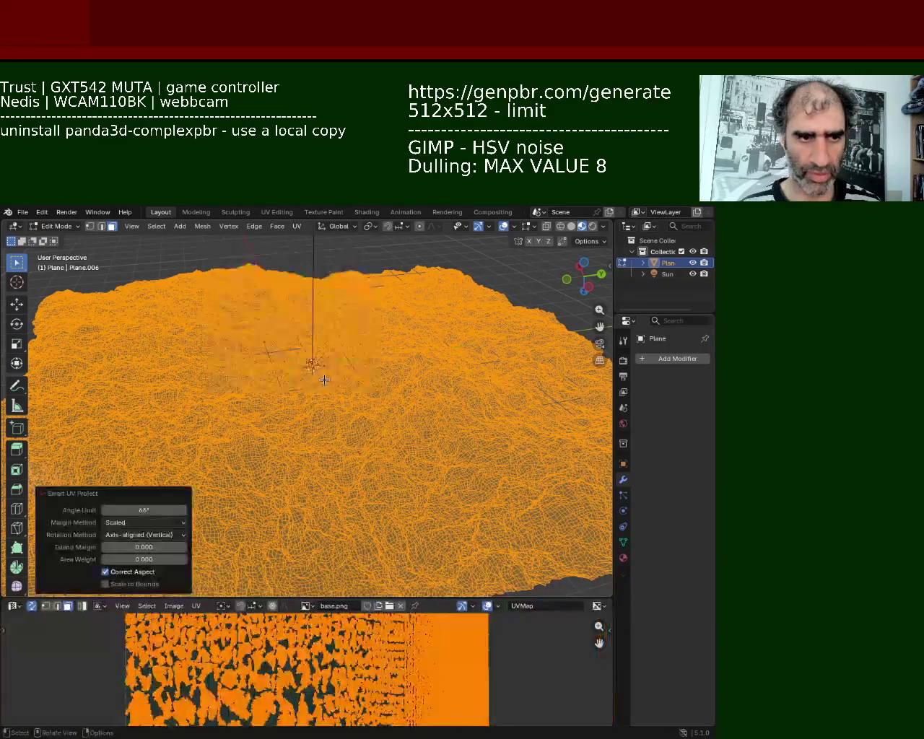
{"action": "left_click_drag", "start_coordinate": [422, 598], "coordinate": [421, 351]}
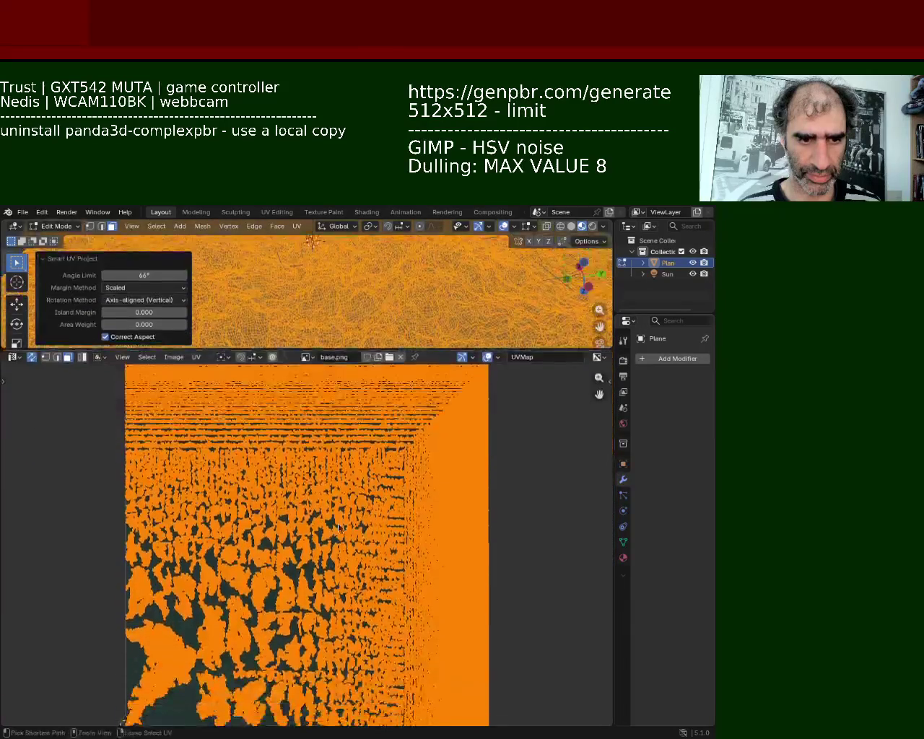
{"action": "scroll", "coordinate": [353, 498], "scroll_direction": "up", "scroll_amount": 5}
{"action": "scroll", "coordinate": [353, 499], "scroll_direction": "up", "scroll_amount": 2}
{"action": "scroll", "coordinate": [340, 484], "scroll_direction": "up", "scroll_amount": 3}
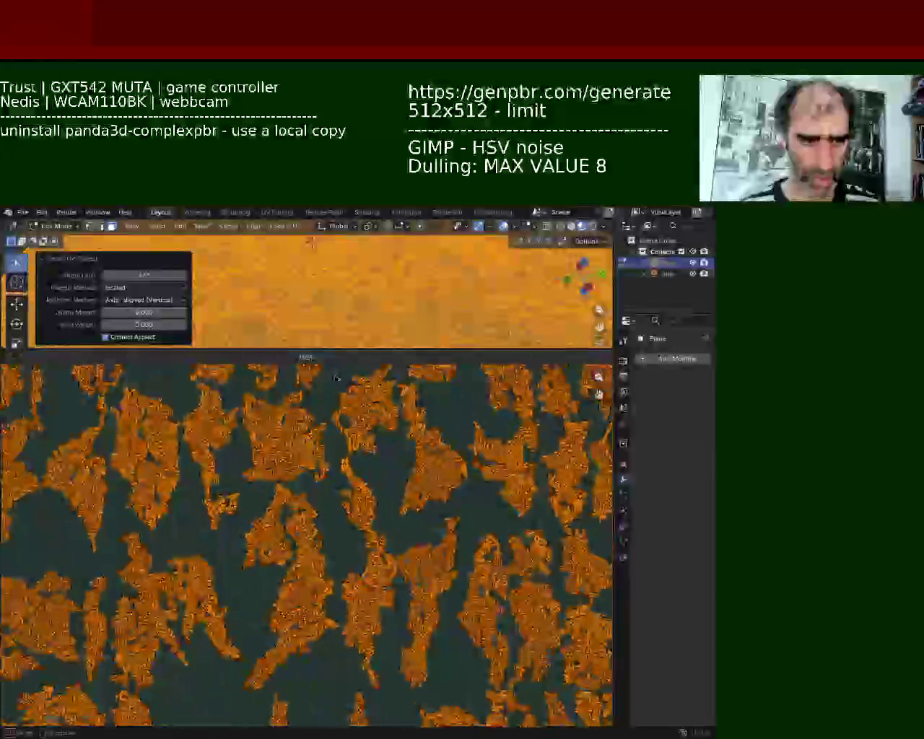
{"action": "scroll", "coordinate": [319, 469], "scroll_direction": "up", "scroll_amount": 2}
{"action": "scroll", "coordinate": [319, 469], "scroll_direction": "down", "scroll_amount": 3}
{"action": "scroll", "coordinate": [325, 491], "scroll_direction": "down", "scroll_amount": 3}
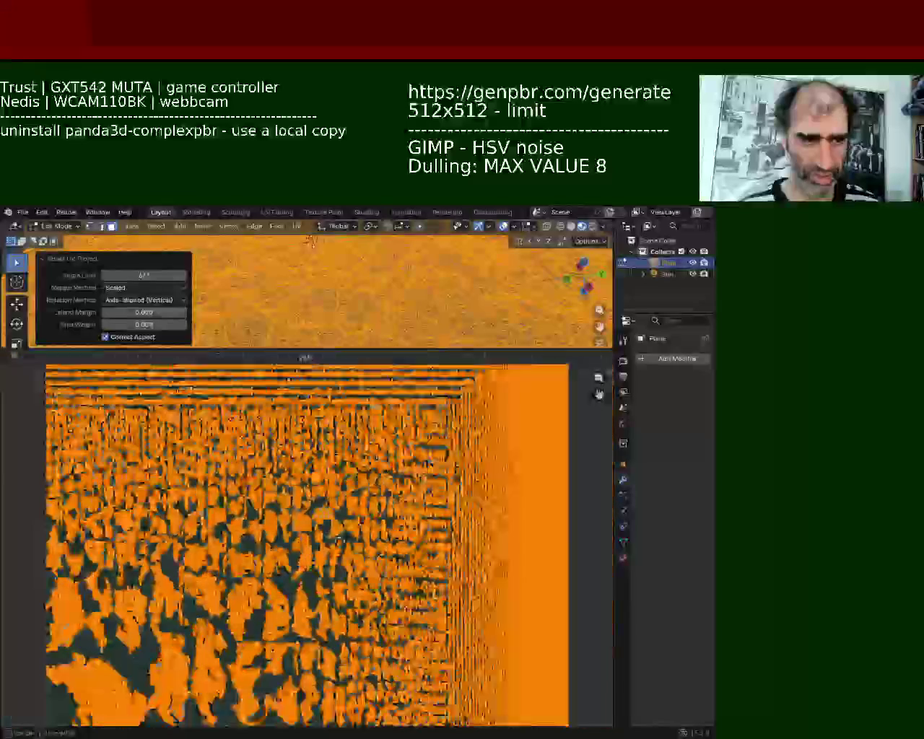
{"action": "scroll", "coordinate": [331, 513], "scroll_direction": "down", "scroll_amount": 3}
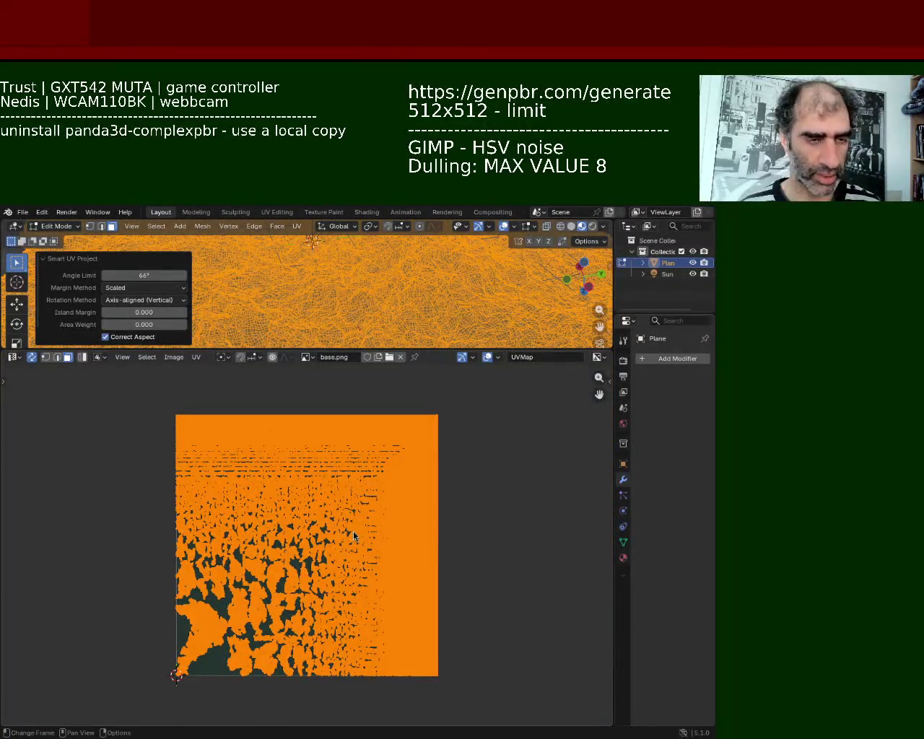
Scale the Smart UV islands up and make the 3D view taller again
{"action": "key", "text": "s"}
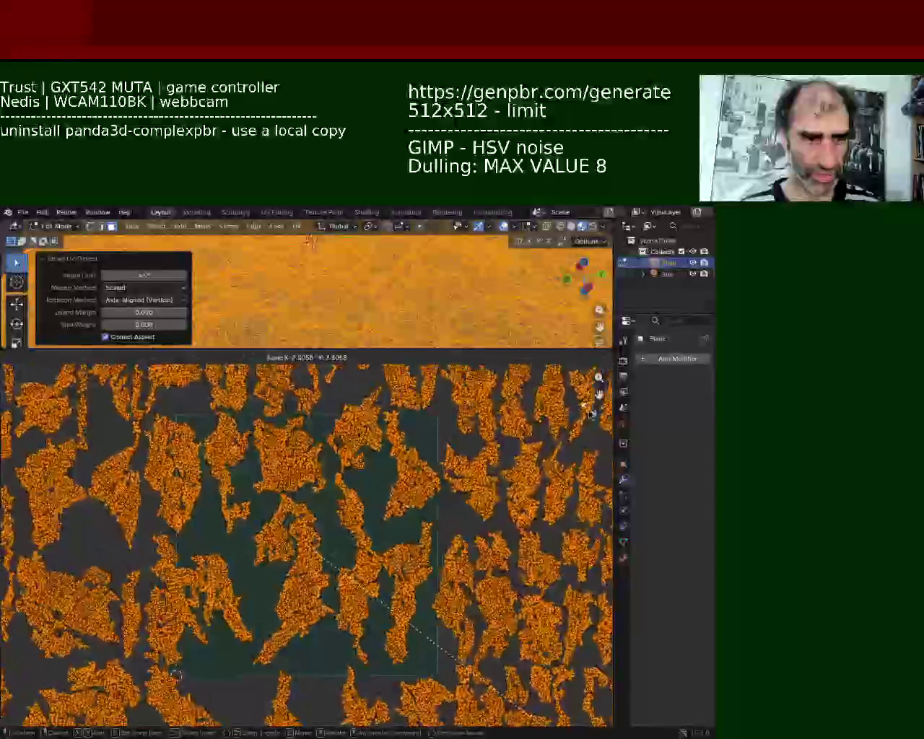
{"action": "left_click", "coordinate": [459, 276]}
{"action": "left_click_drag", "start_coordinate": [457, 346], "coordinate": [433, 493]}
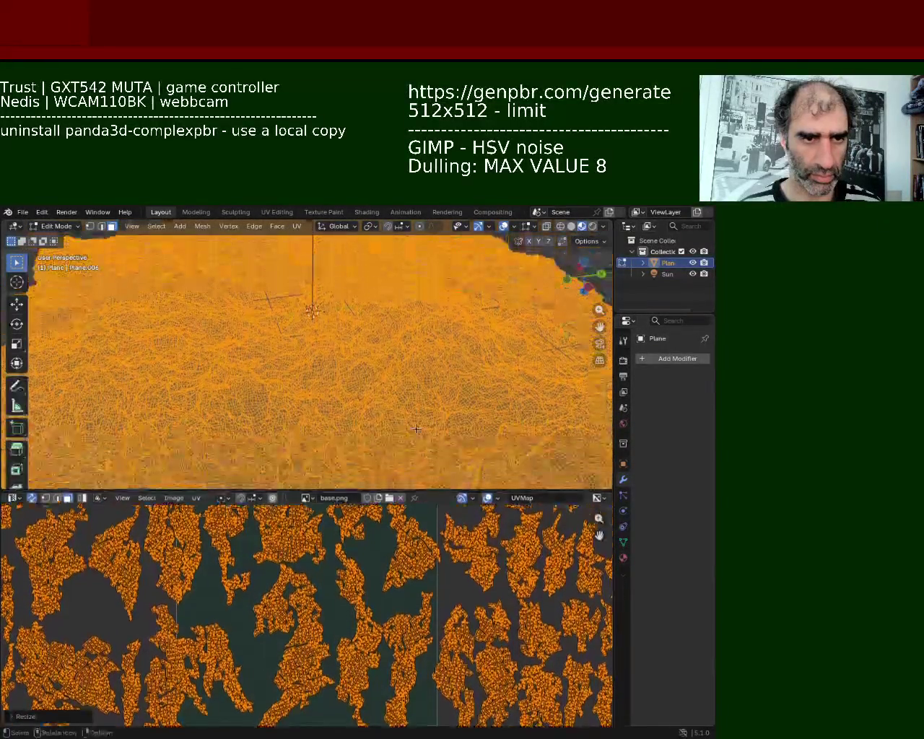
{"action": "key", "text": "ctrl+i"}
{"action": "mouse_move", "coordinate": [352, 393]}
{"action": "middle_mouse_down", "text": "ctrl"}
{"action": "mouse_move", "coordinate": [334, 325]}
{"action": "mouse_move", "coordinate": [381, 369]}
{"action": "mouse_move", "coordinate": [361, 351]}
{"action": "middle_mouse_up", "text": "ctrl"}
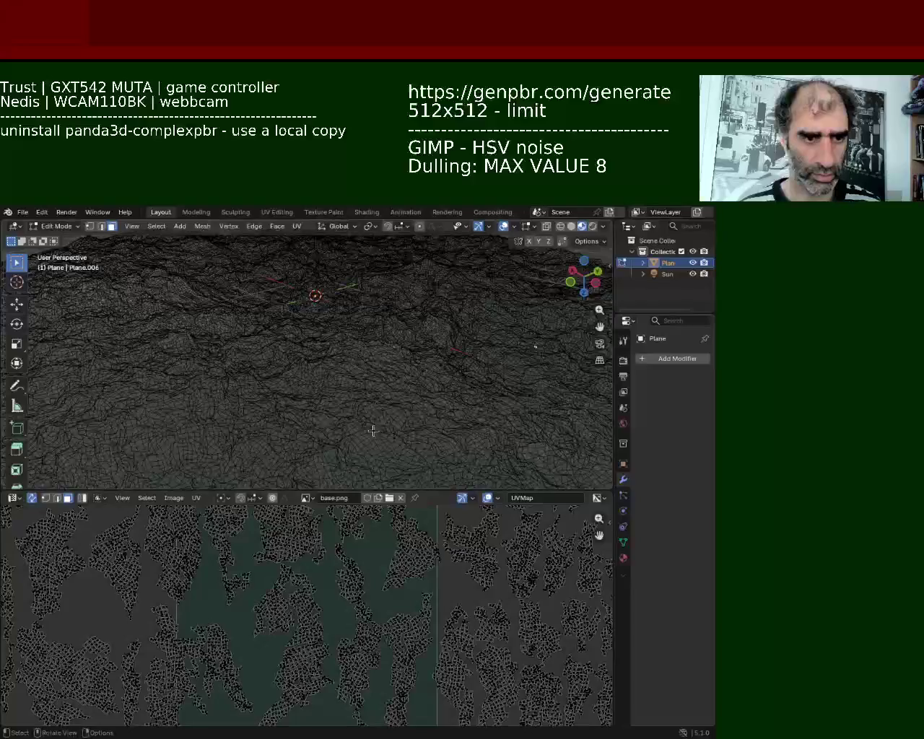
Select all and scale the UVs up twice more so the texture tiles densely
{"action": "key", "text": "a"}
{"action": "key", "text": "s"}
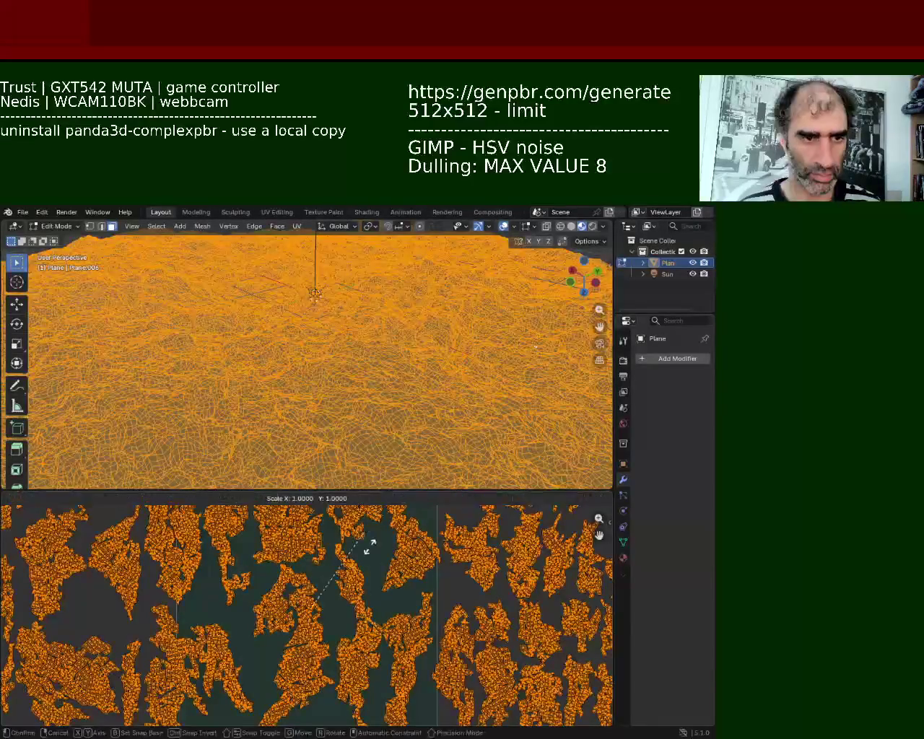
{"action": "left_click", "coordinate": [361, 611]}
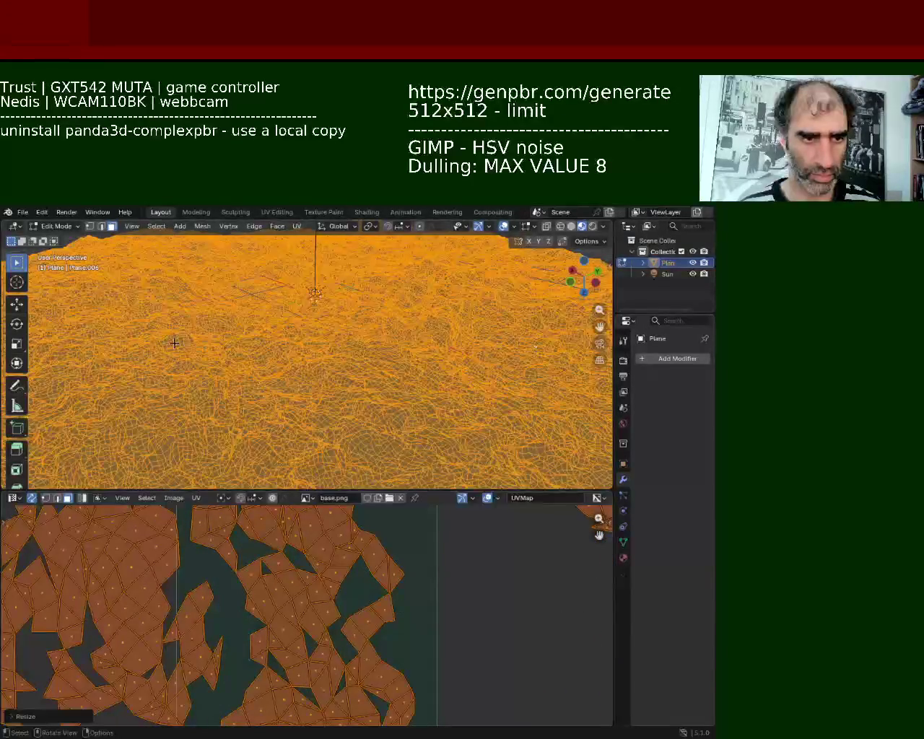
{"action": "key", "text": "alt+a"}
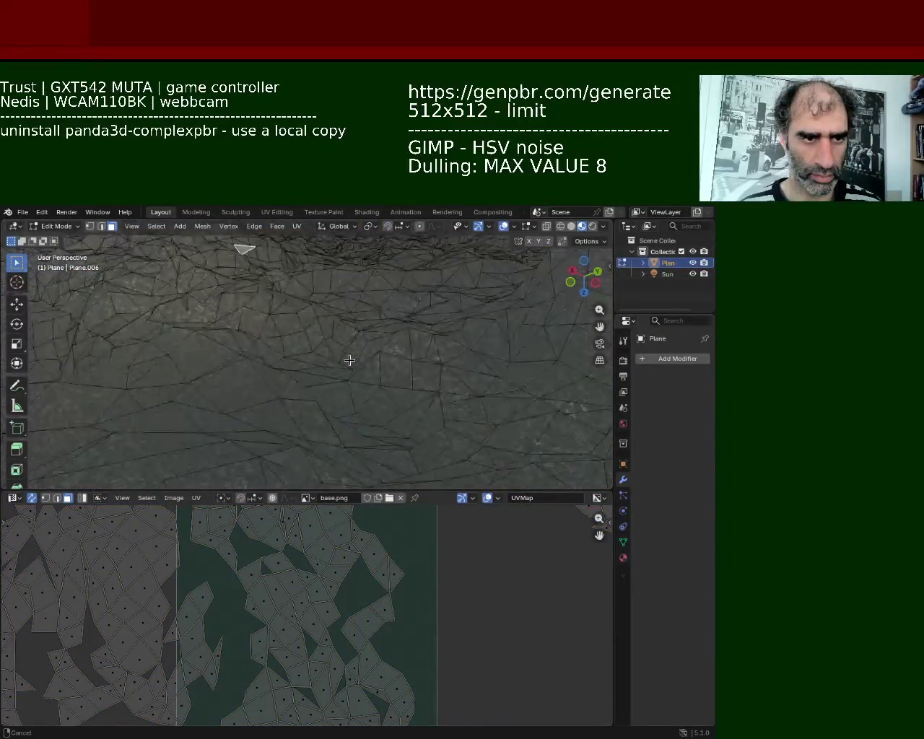
{"action": "key", "text": "Escape"}
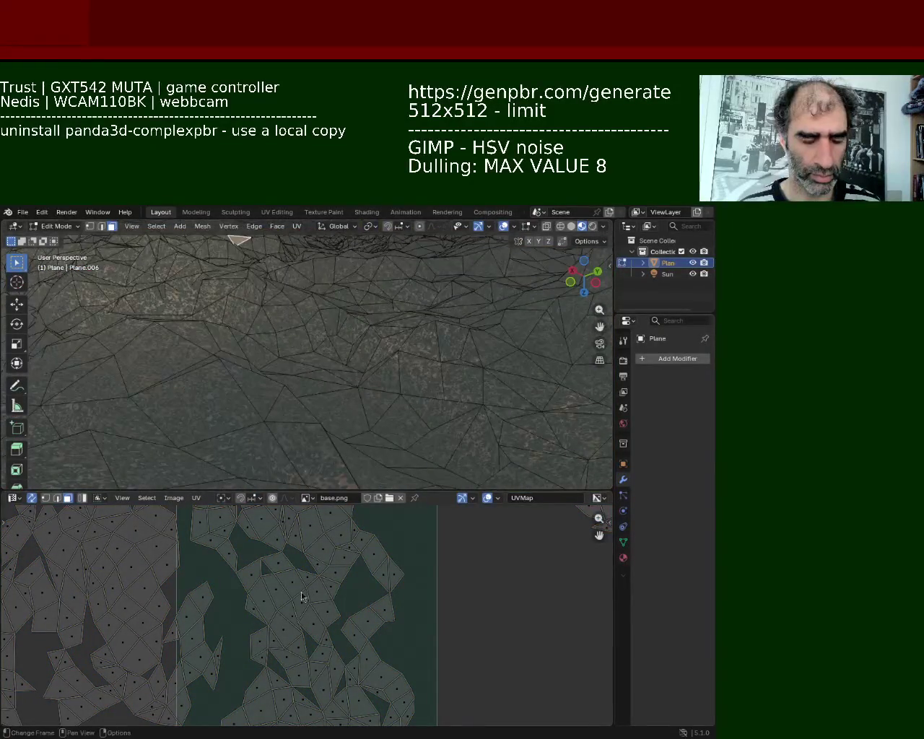
{"action": "key", "text": "a"}
{"action": "key", "text": "s"}
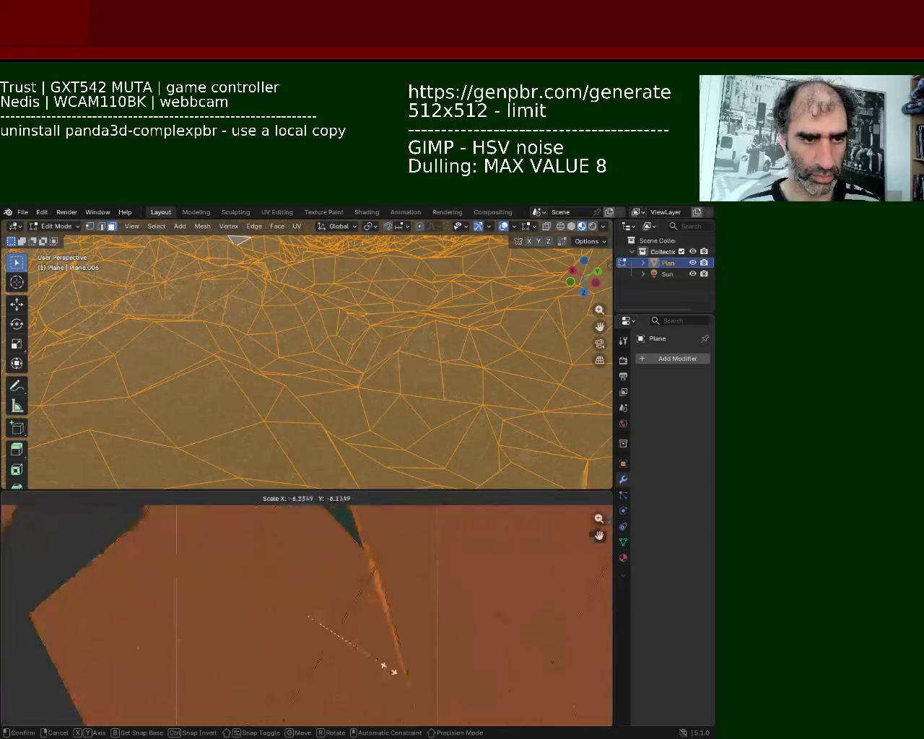
{"action": "left_click", "coordinate": [410, 687]}
Reframe the view on the terrain, select all, and save as ground_1.blend
{"action": "left_click", "coordinate": [364, 366]}
{"action": "key", "text": "KP_Decimal"}
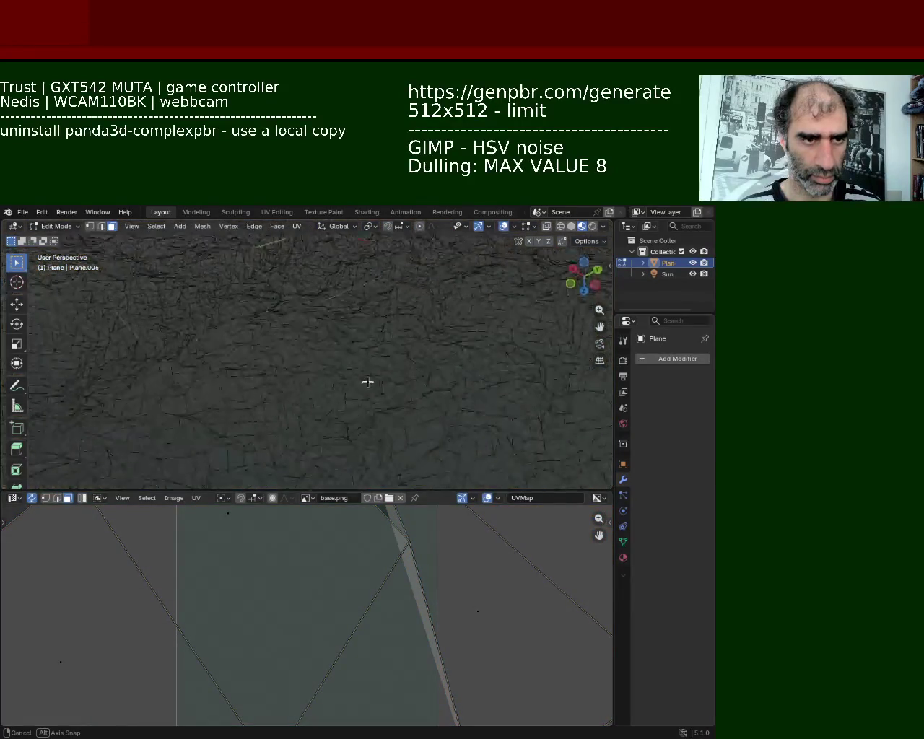
{"action": "middle_click_drag", "start_coordinate": [344, 335], "coordinate": [345, 354], "text": "ctrl"}
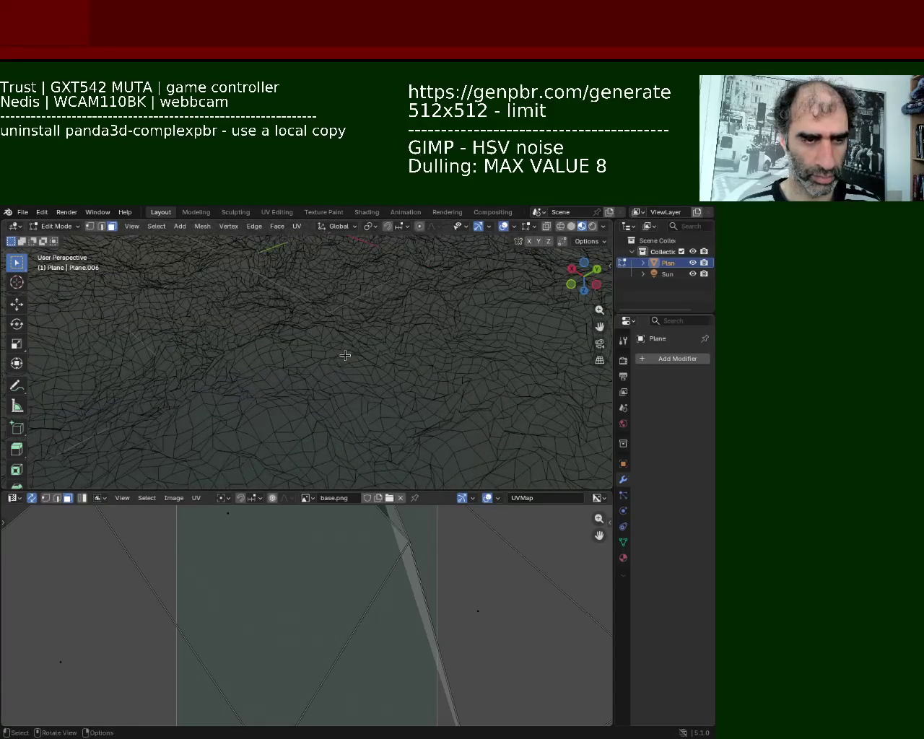
{"action": "key", "text": "a"}
{"action": "key", "text": "ctrl+s"}
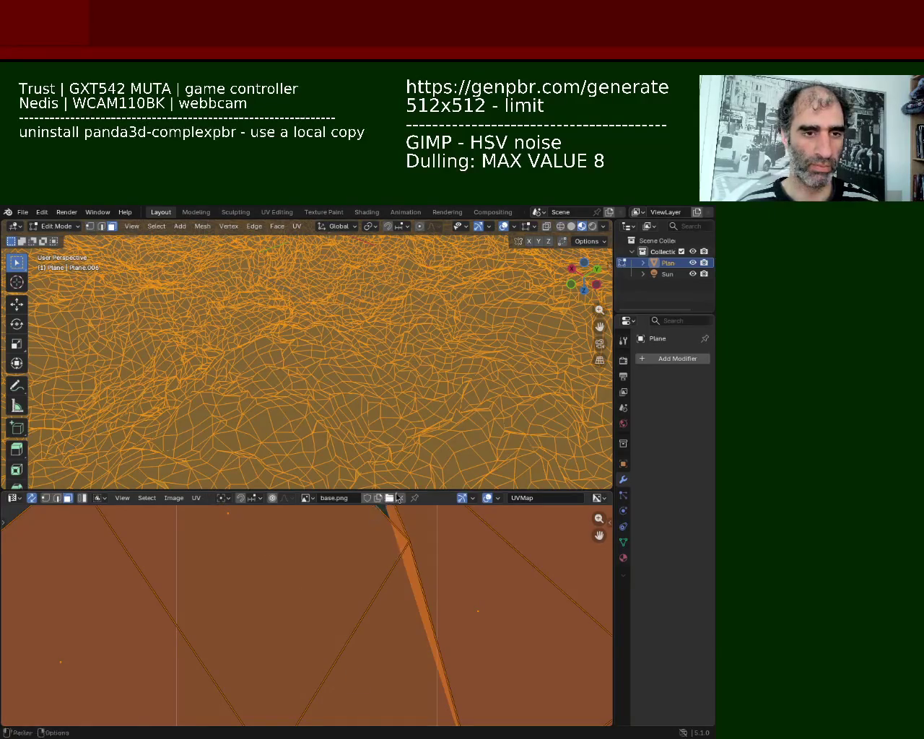
{"action": "left_click_drag", "start_coordinate": [402, 492], "coordinate": [404, 539]}
Zoom out to the whole terrain, select all of it, and open the Add Modifier menu
{"action": "mouse_move", "coordinate": [390, 505]}
{"action": "middle_mouse_down", "text": "ctrl"}
{"action": "mouse_move", "coordinate": [349, 388]}
{"action": "mouse_move", "coordinate": [376, 392]}
{"action": "mouse_move", "coordinate": [405, 418]}
{"action": "mouse_move", "coordinate": [380, 404]}
{"action": "middle_mouse_up", "text": "ctrl"}
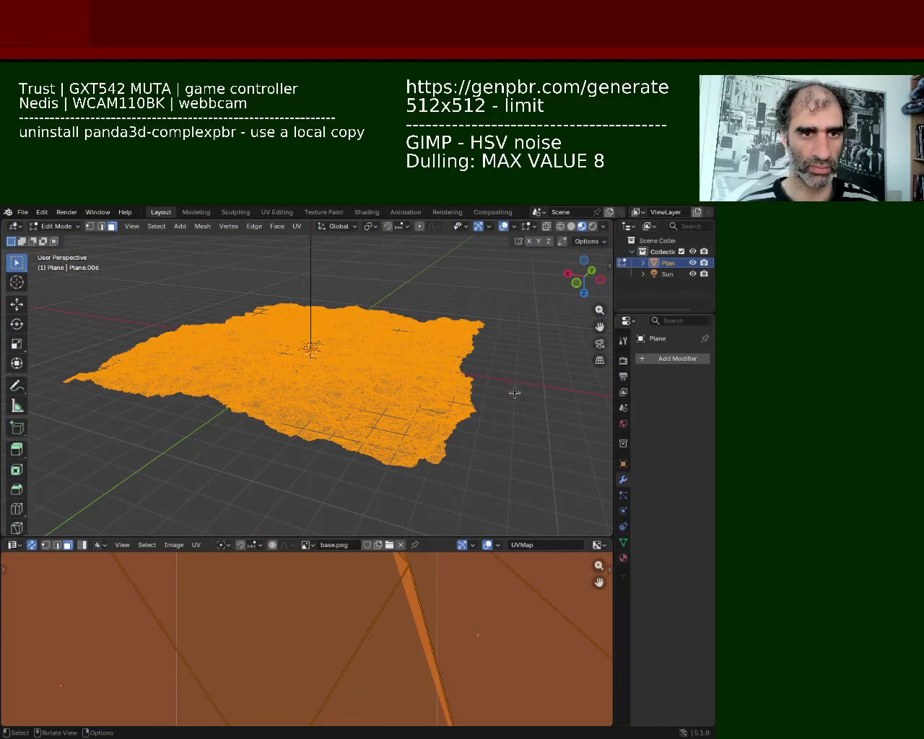
{"action": "left_click", "coordinate": [514, 393]}
{"action": "mouse_move", "coordinate": [354, 363]}
{"action": "middle_mouse_down"}
{"action": "mouse_move", "coordinate": [290, 363]}
{"action": "mouse_move", "coordinate": [350, 368]}
{"action": "middle_mouse_up"}
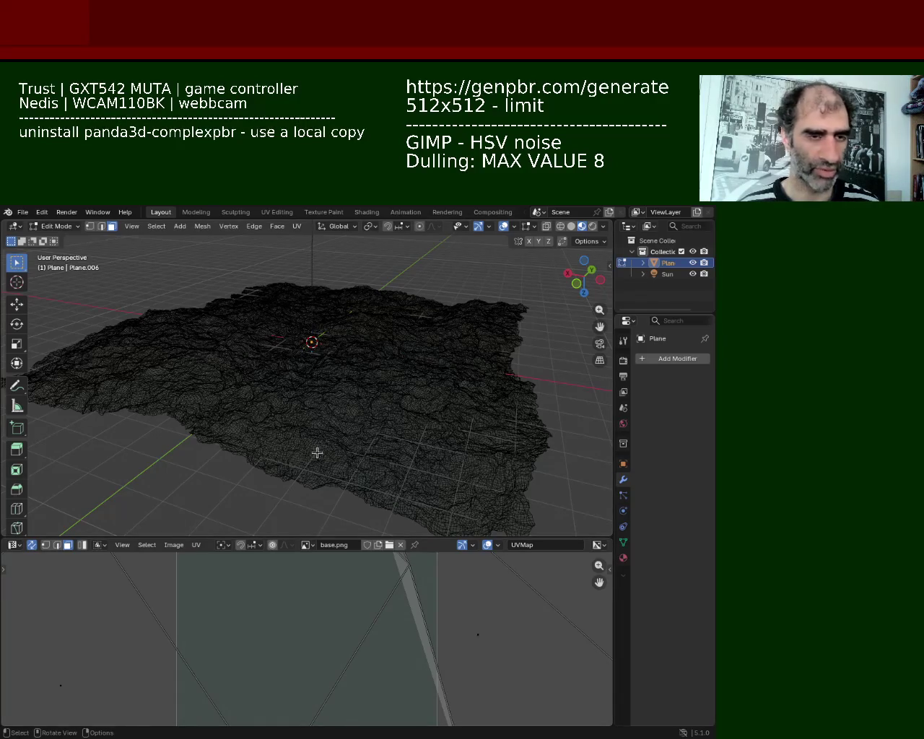
{"action": "key", "text": "a"}
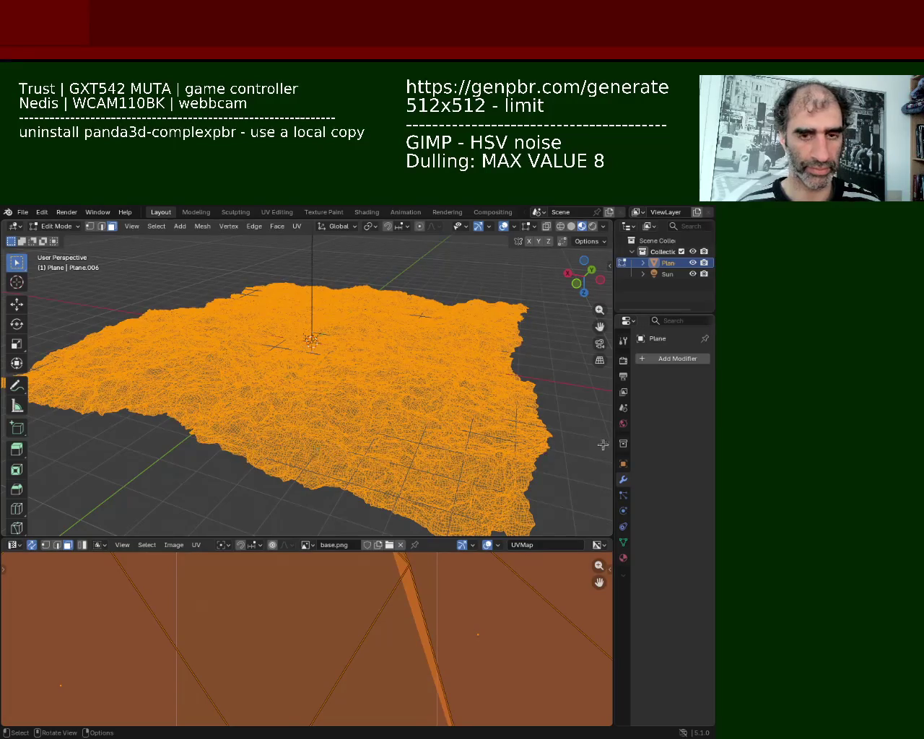
{"action": "left_click", "coordinate": [672, 364]}
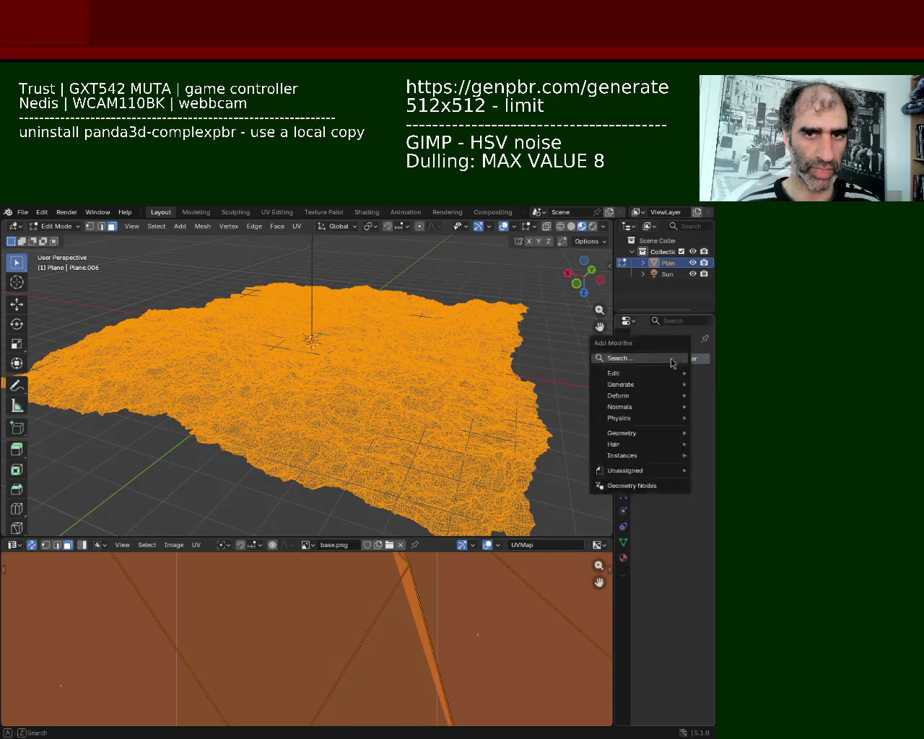
Add a Triangulate modifier, apply it in Object Mode, and return to Edit Mode
{"action": "left_click", "coordinate": [646, 363]}
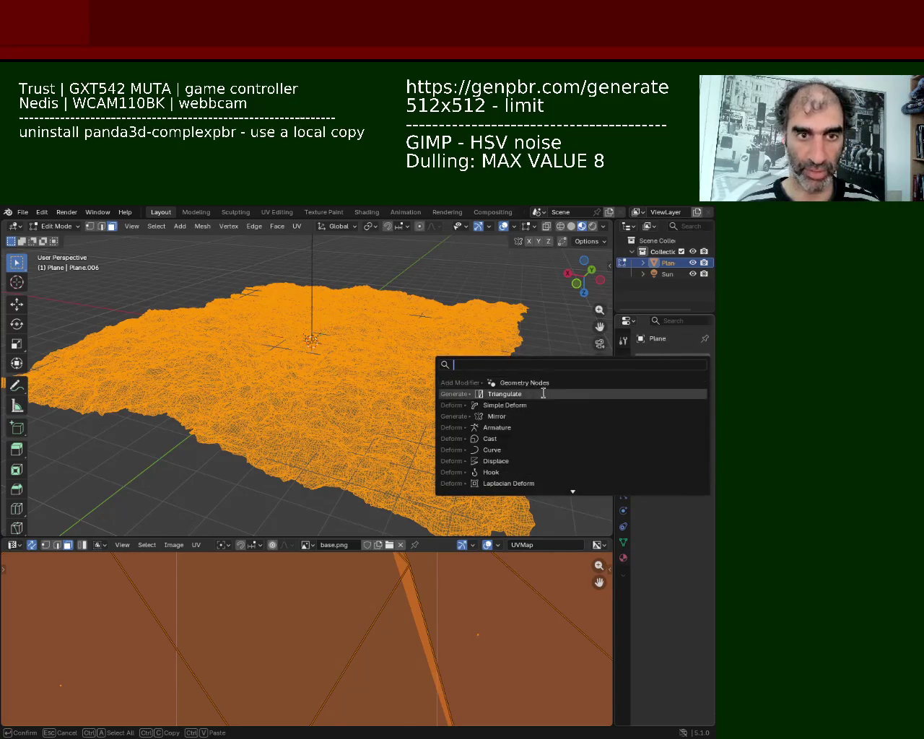
{"action": "left_click", "coordinate": [491, 394]}
{"action": "key", "text": "Tab"}
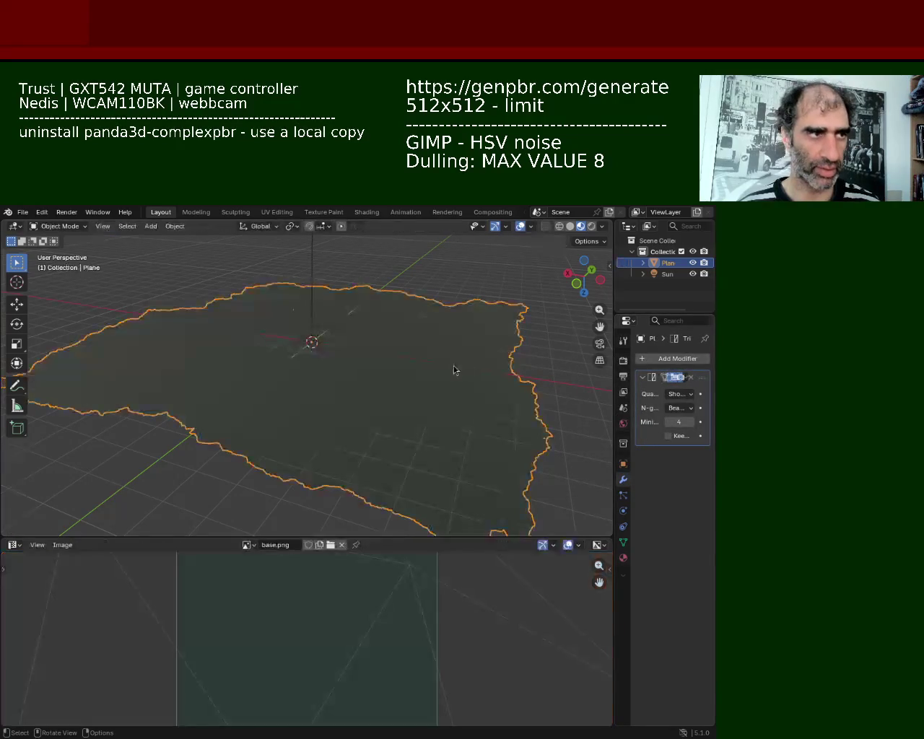
{"action": "left_click", "coordinate": [688, 383]}
{"action": "left_click", "coordinate": [636, 387]}
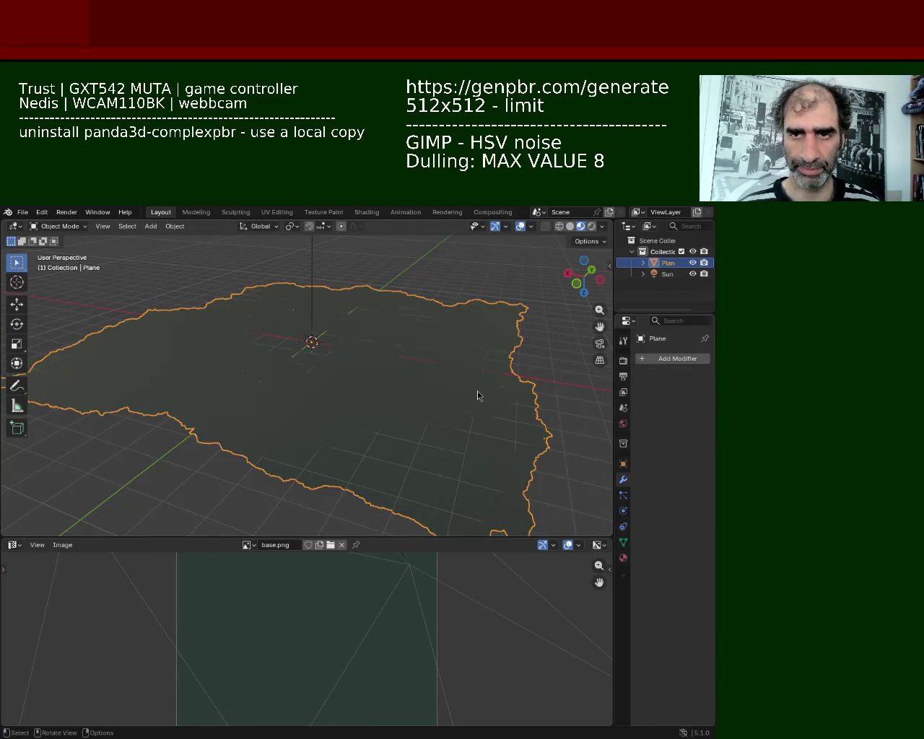
{"action": "key", "text": "Tab"}
{"action": "middle_click_drag", "start_coordinate": [398, 382], "coordinate": [478, 465]}
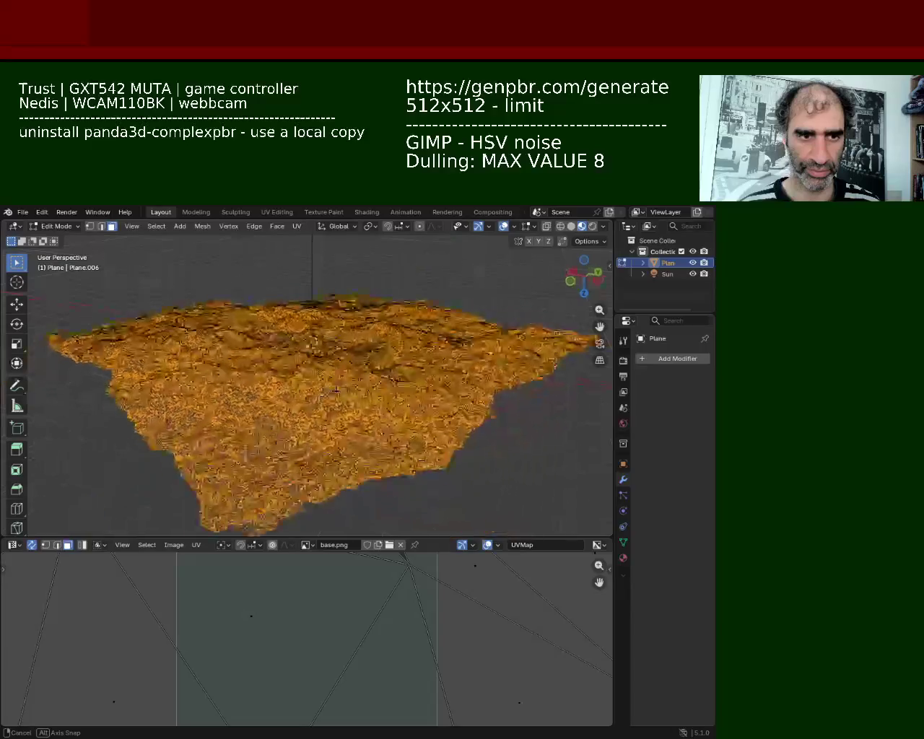
Inspect the terrain surface up close in Rendered viewport shading
{"action": "key", "text": "alt+a"}
{"action": "middle_click_drag", "start_coordinate": [406, 423], "coordinate": [391, 354], "text": "ctrl"}
{"action": "middle_click_drag", "start_coordinate": [402, 373], "coordinate": [492, 246]}
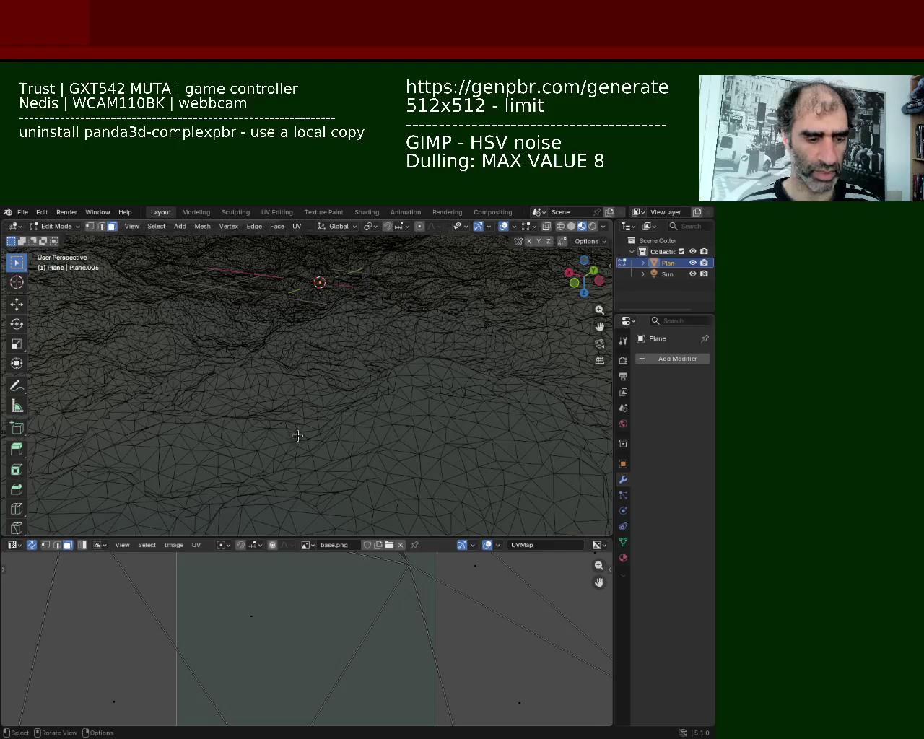
{"action": "left_click", "coordinate": [593, 226]}
{"action": "mouse_move", "coordinate": [370, 369]}
{"action": "middle_mouse_down"}
{"action": "mouse_move", "coordinate": [332, 426]}
{"action": "mouse_move", "coordinate": [361, 373]}
{"action": "mouse_move", "coordinate": [330, 381]}
{"action": "mouse_move", "coordinate": [339, 368]}
{"action": "mouse_move", "coordinate": [337, 384]}
{"action": "mouse_move", "coordinate": [359, 388]}
{"action": "mouse_move", "coordinate": [359, 377]}
{"action": "mouse_move", "coordinate": [328, 369]}
{"action": "mouse_move", "coordinate": [339, 420]}
{"action": "mouse_move", "coordinate": [365, 414]}
{"action": "mouse_move", "coordinate": [280, 347]}
{"action": "mouse_move", "coordinate": [231, 355]}
{"action": "mouse_move", "coordinate": [360, 346]}
{"action": "mouse_move", "coordinate": [374, 390]}
{"action": "mouse_move", "coordinate": [270, 351]}
{"action": "mouse_move", "coordinate": [340, 342]}
{"action": "middle_mouse_up"}
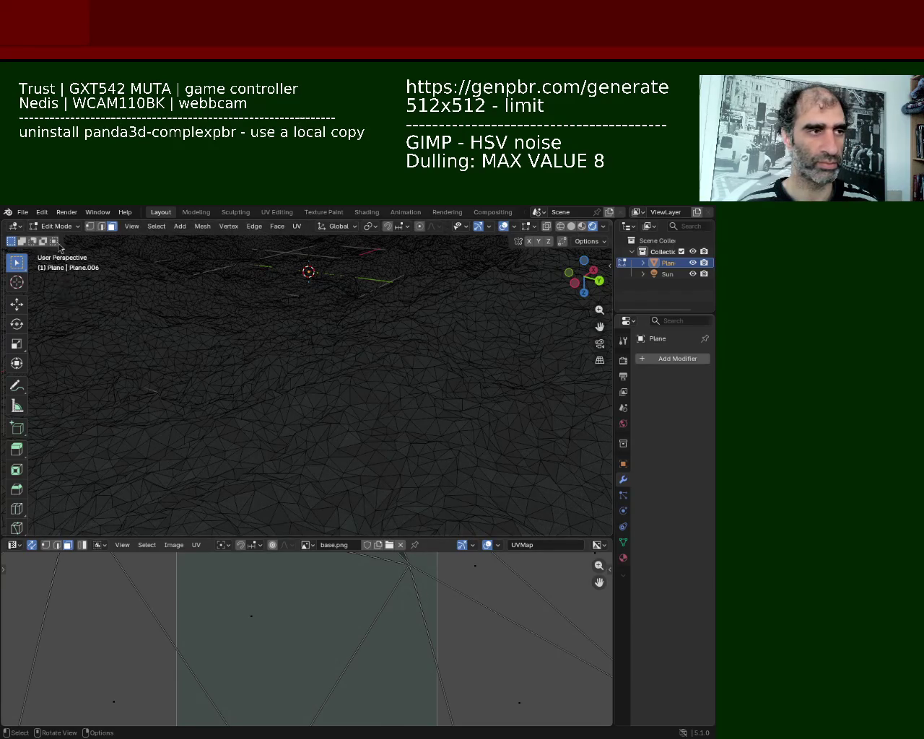
Save the file, return to Object Mode, and launch a separate F12 preview render
{"action": "key", "text": "ctrl+s"}
{"action": "left_click", "coordinate": [22, 211]}
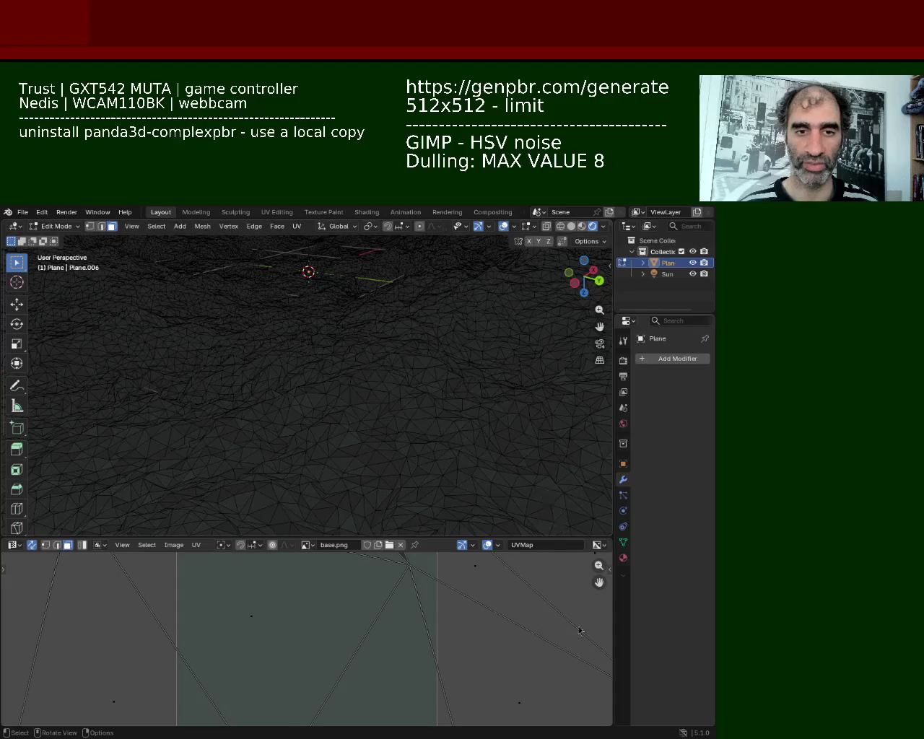
{"action": "key", "text": "Tab"}
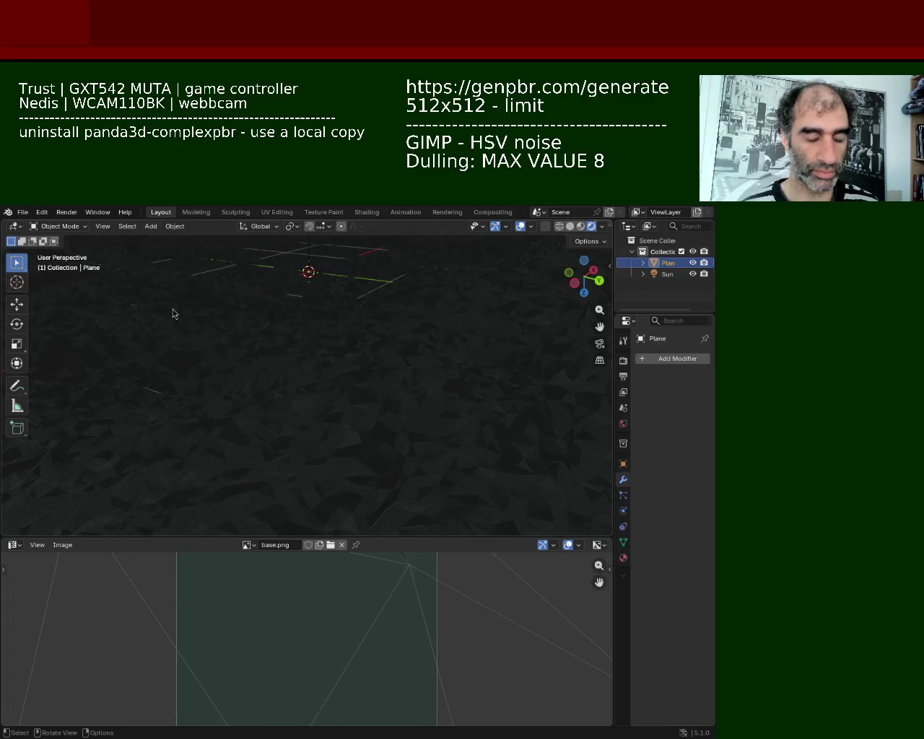
{"action": "key", "text": "F12"}
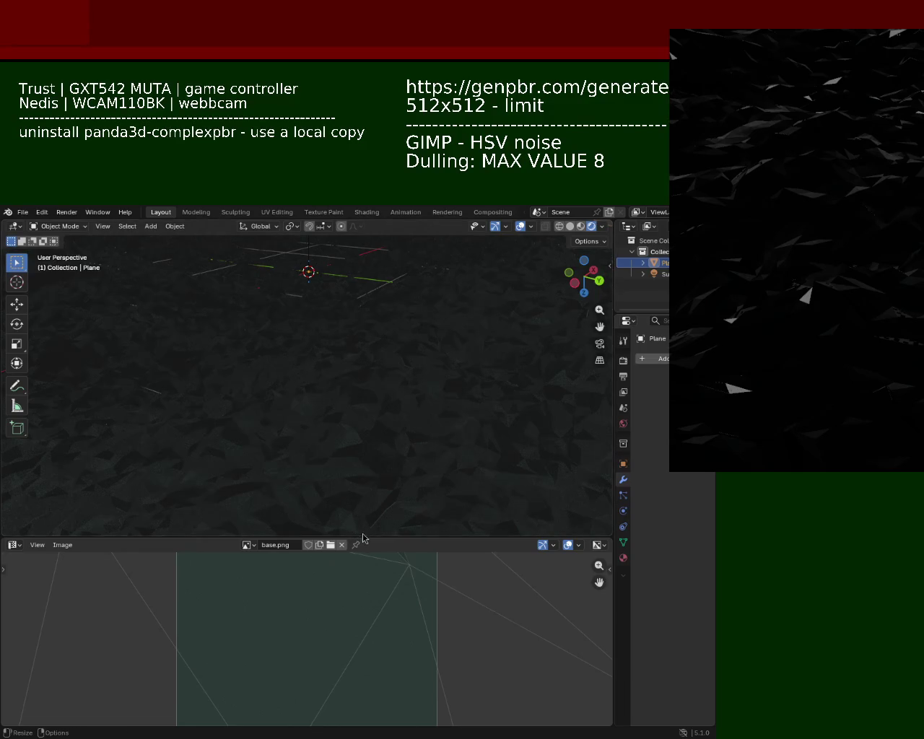
Enlarge the lower image editor area beside the viewport
{"action": "left_click_drag", "start_coordinate": [364, 534], "coordinate": [414, 418]}
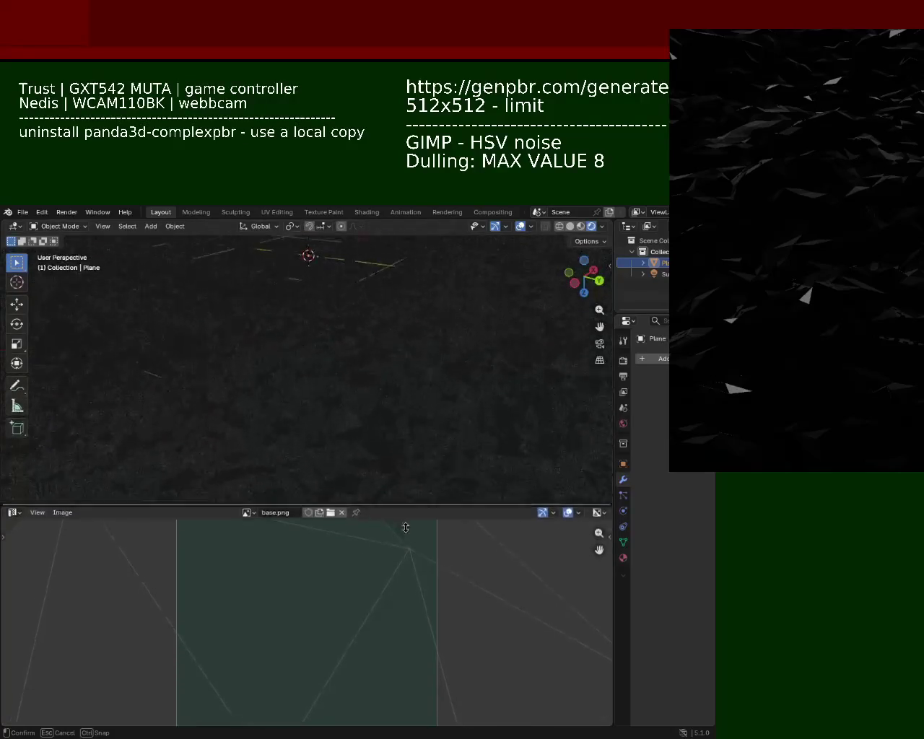
Readjust Blender's lower editor size, then move the Panda3D terrain preview to the screen's right edge
{"action": "left_click_drag", "start_coordinate": [415, 417], "coordinate": [414, 587]}
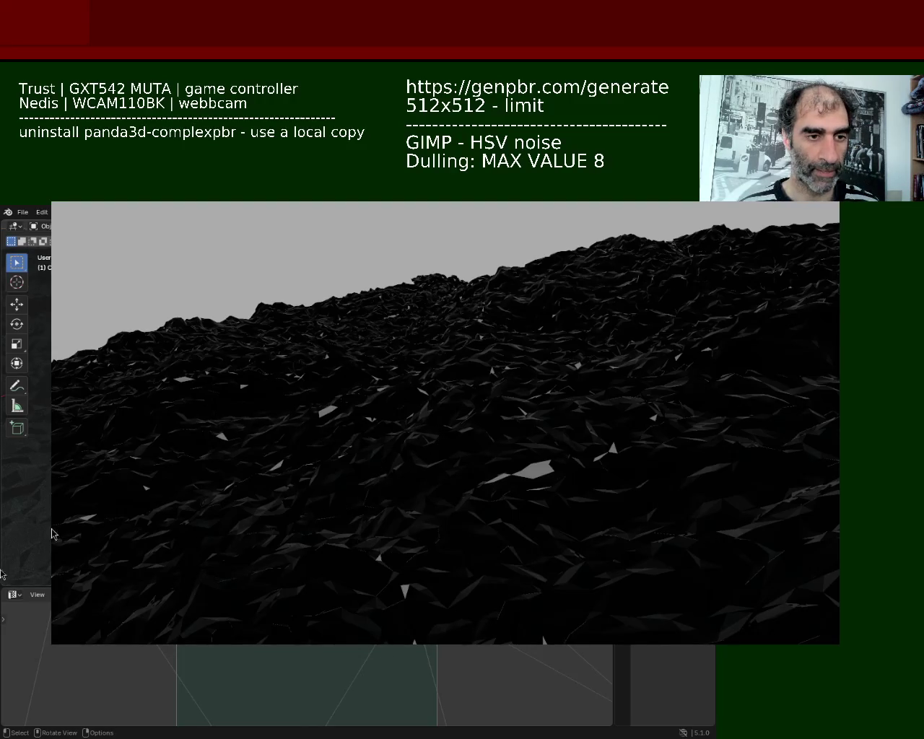
{"action": "left_click_drag", "start_coordinate": [144, 549], "coordinate": [178, 413]}
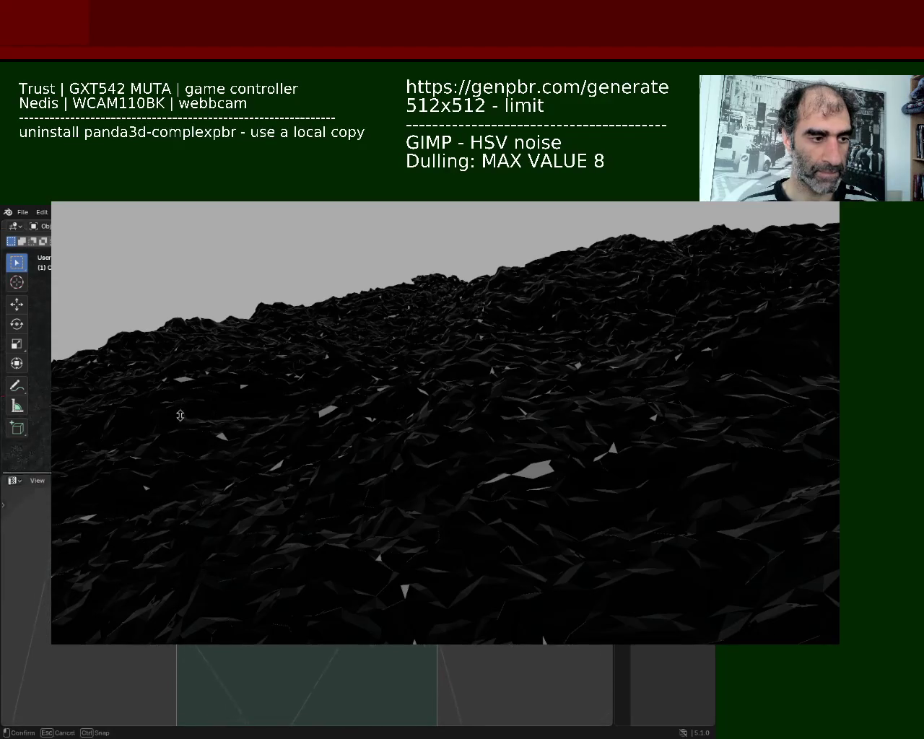
{"action": "left_click_drag", "start_coordinate": [385, 411], "coordinate": [385, 512]}
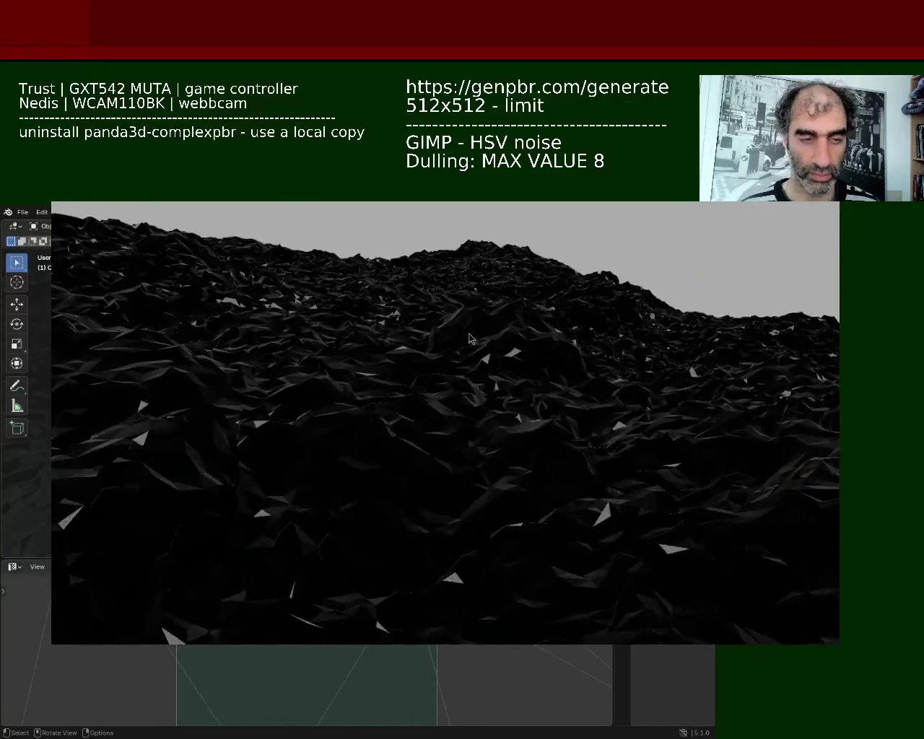
{"action": "left_click_drag", "start_coordinate": [336, 392], "coordinate": [208, 388], "text": "alt"}
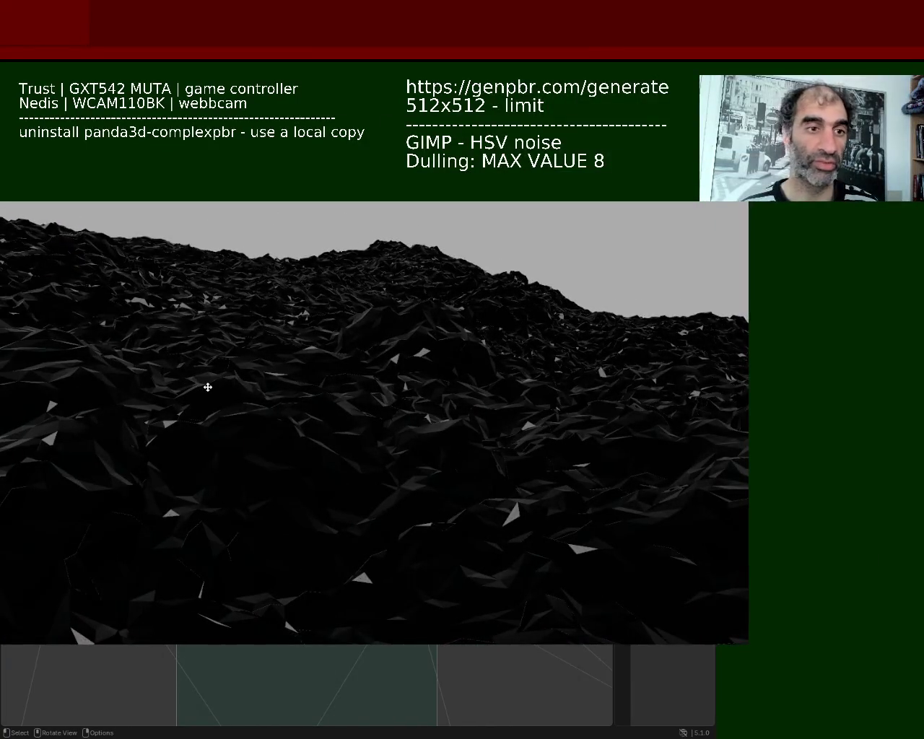
{"action": "left_click_drag", "start_coordinate": [208, 388], "coordinate": [581, 414], "text": "alt"}
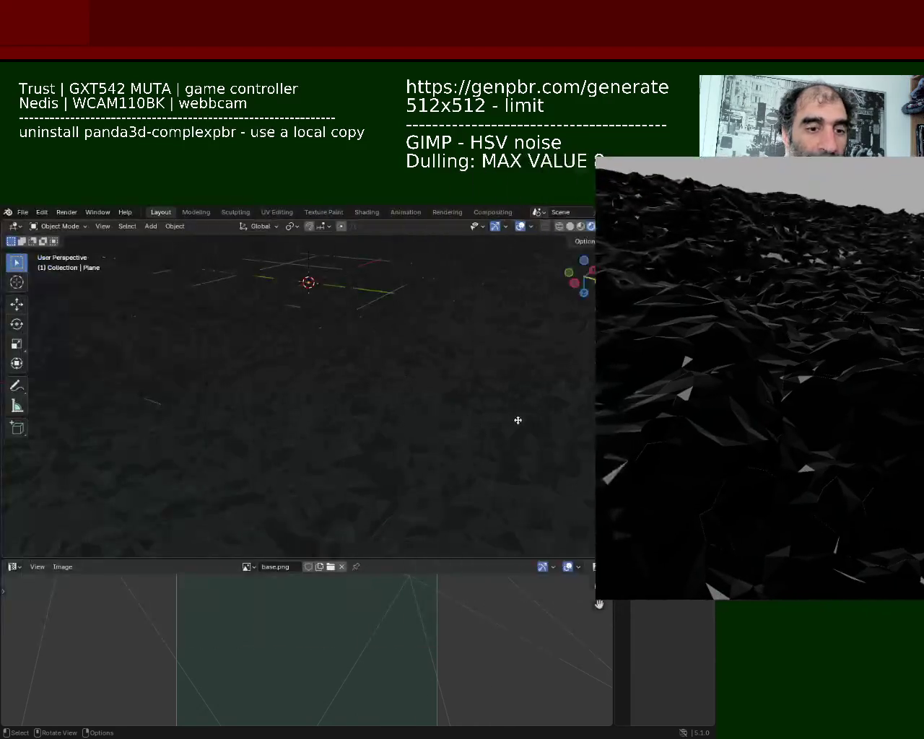
Turn the lower area into an enlarged Shader Editor framing all the material nodes
{"action": "left_click", "coordinate": [15, 567]}
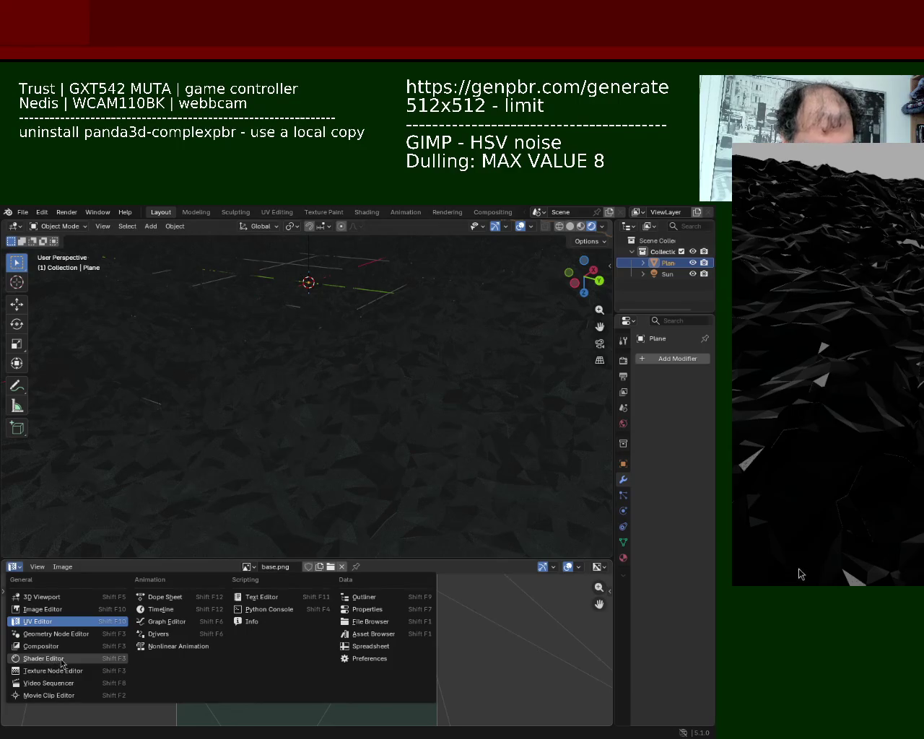
{"action": "left_click", "coordinate": [62, 663]}
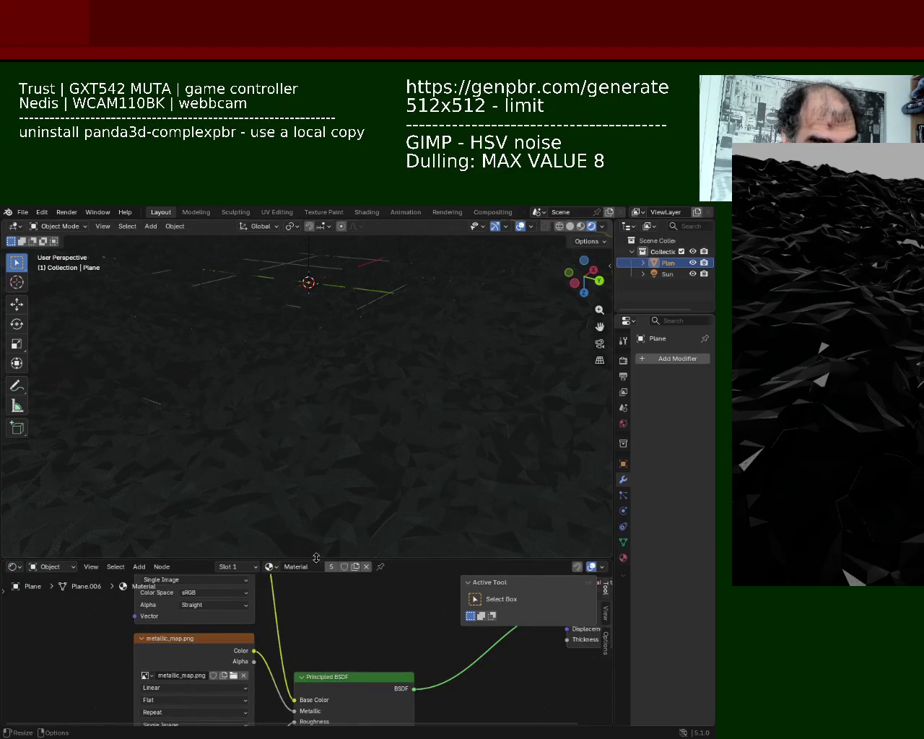
{"action": "left_click_drag", "start_coordinate": [318, 560], "coordinate": [318, 326]}
{"action": "mouse_move", "coordinate": [351, 470]}
{"action": "middle_mouse_down"}
{"action": "mouse_move", "coordinate": [398, 412]}
{"action": "mouse_move", "coordinate": [403, 378]}
{"action": "middle_mouse_up"}
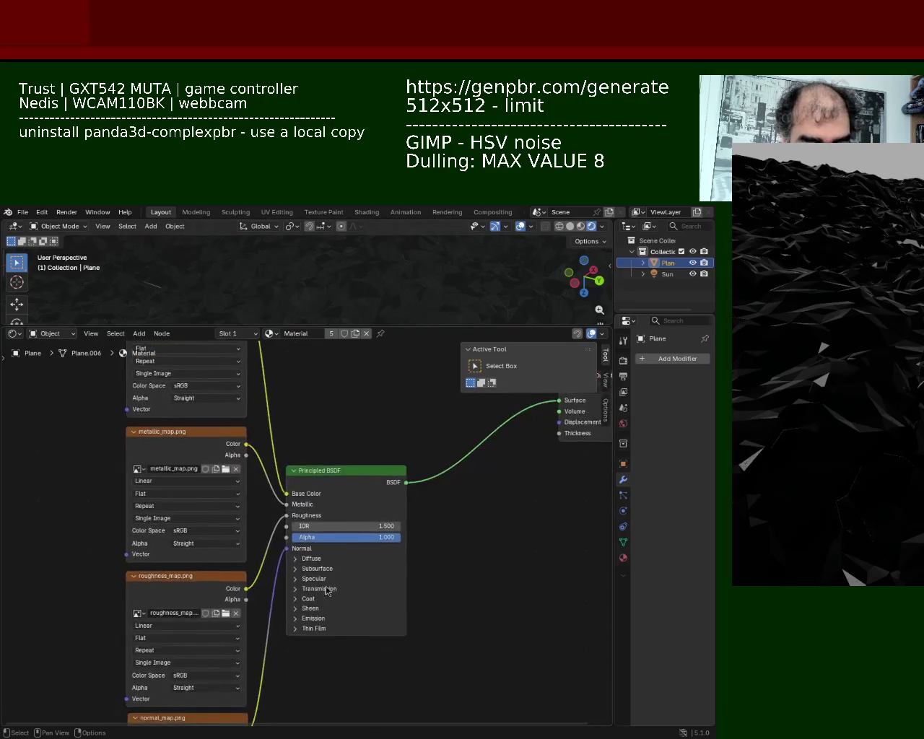
{"action": "key", "text": "Home"}
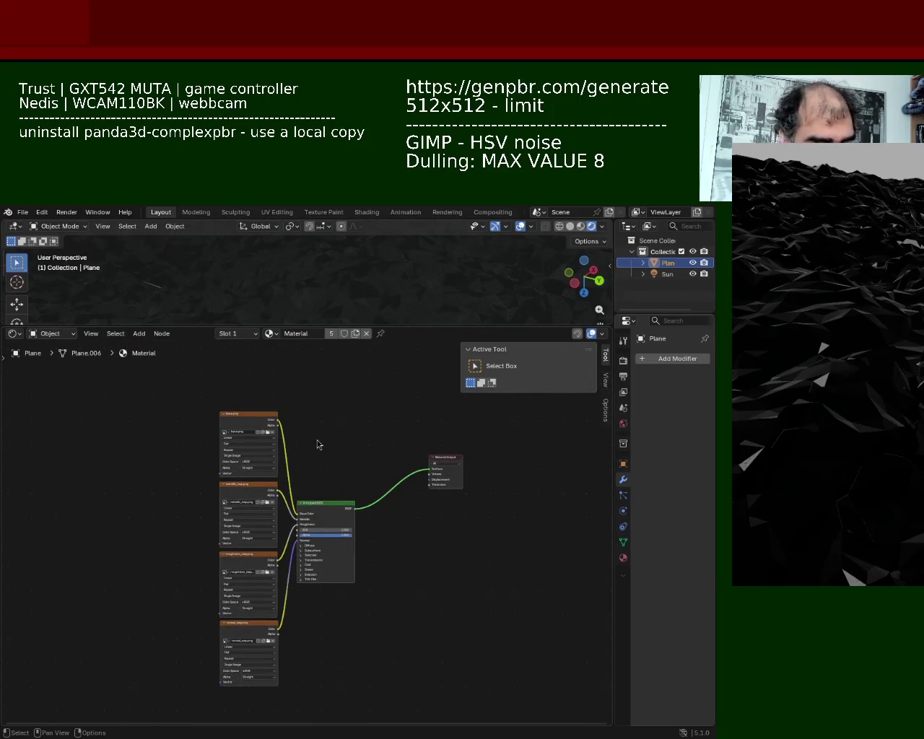
Add an Ambient Occlusion node above the Principled BSDF, plus a Mix Shader node
{"action": "key", "text": "shift+a"}
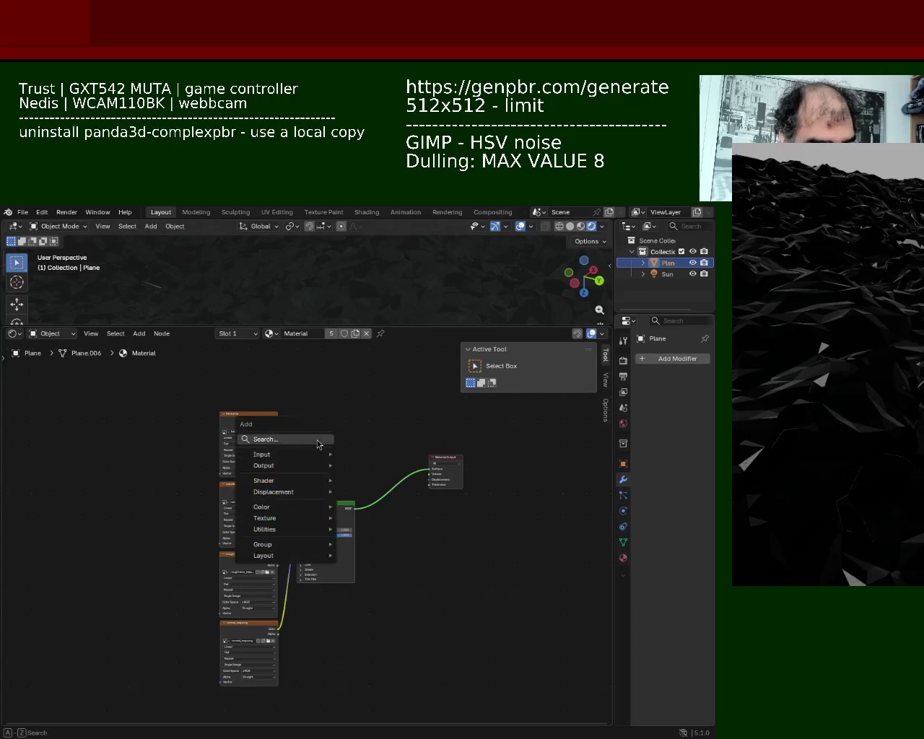
{"action": "left_click", "coordinate": [317, 440]}
{"action": "type", "text": "ao"}
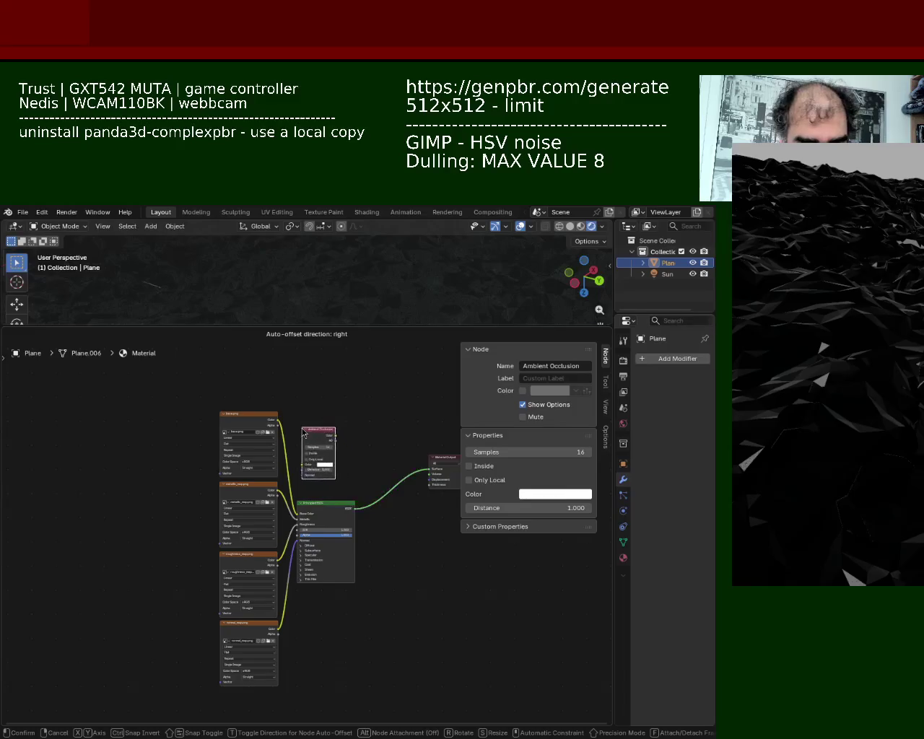
{"action": "left_click", "coordinate": [280, 419]}
{"action": "key", "text": "shift+a"}
{"action": "left_click", "coordinate": [324, 508]}
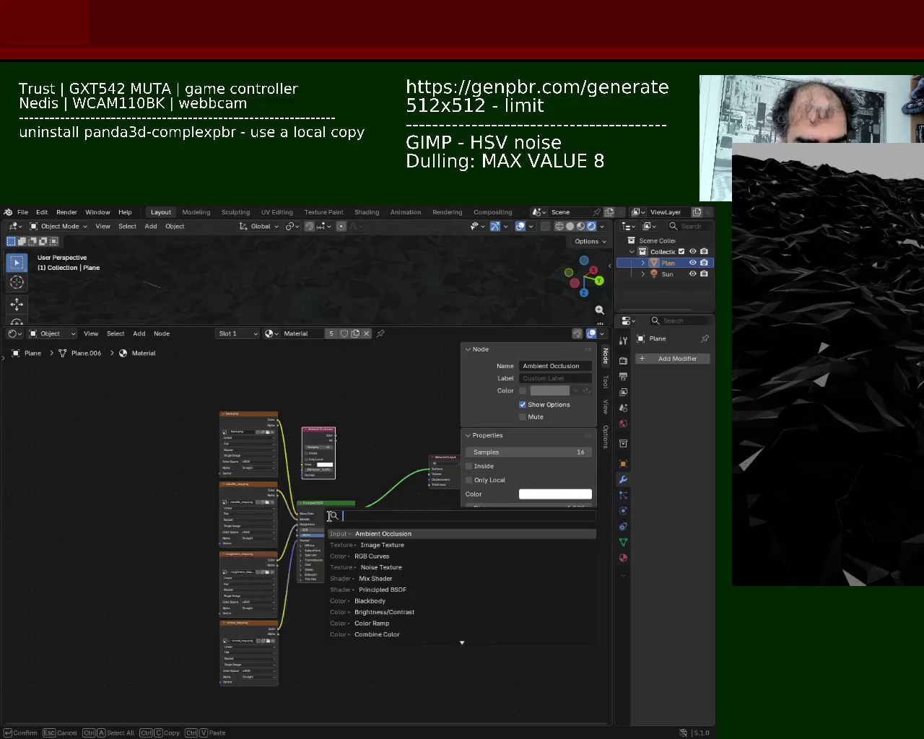
{"action": "type", "text": "sha"}
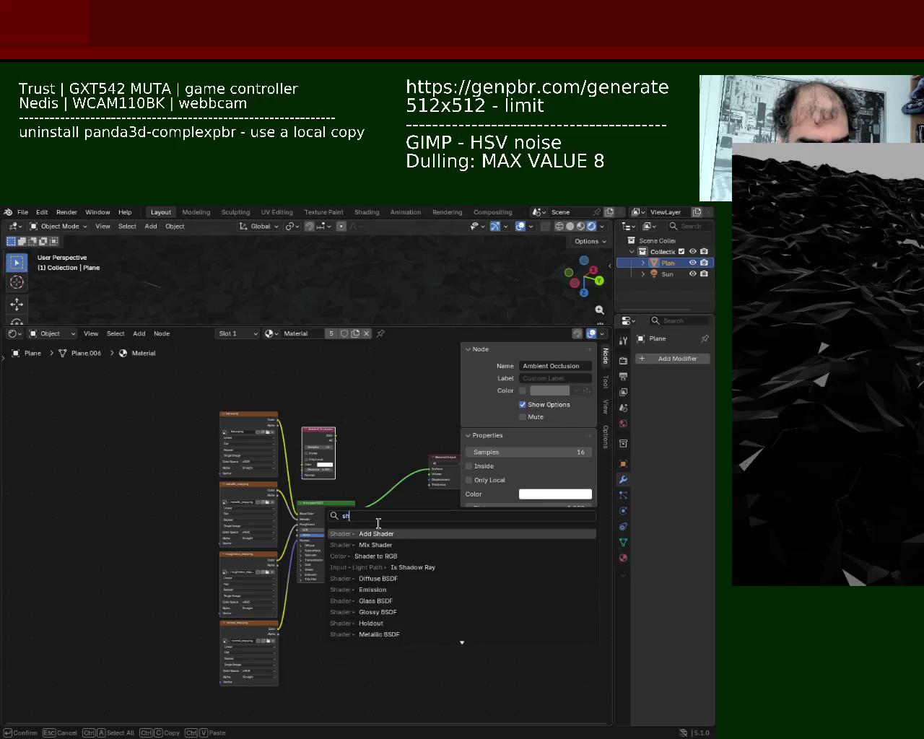
{"action": "key", "text": "Down"}
{"action": "key", "text": "Return"}
{"action": "left_click", "coordinate": [355, 436]}
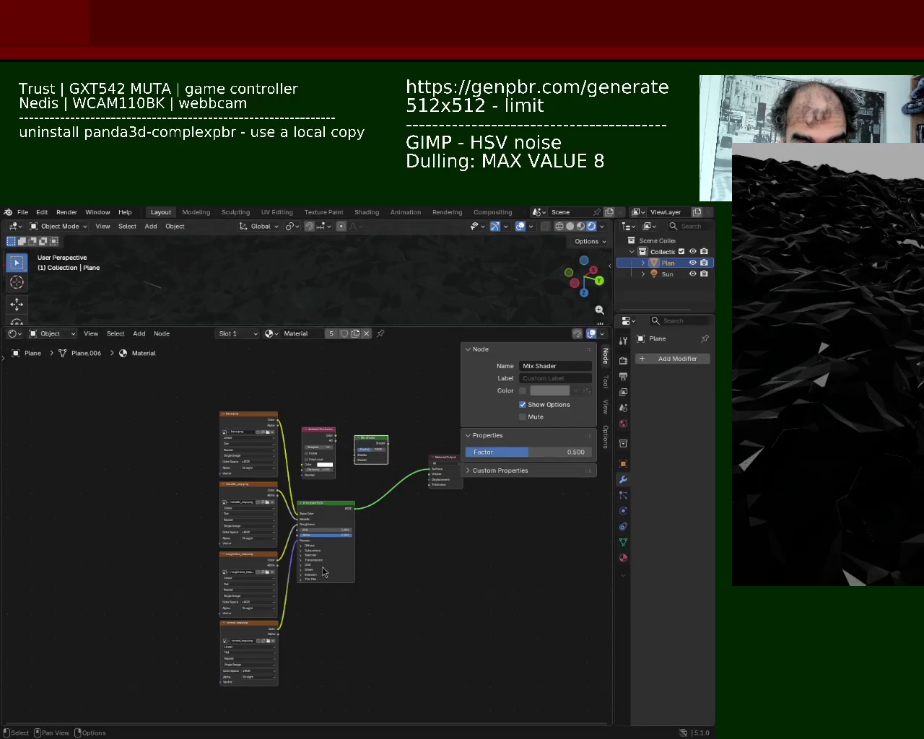
Add an Image Texture node below the Principled BSDF
{"action": "key", "text": "shift+a"}
{"action": "left_click", "coordinate": [303, 564]}
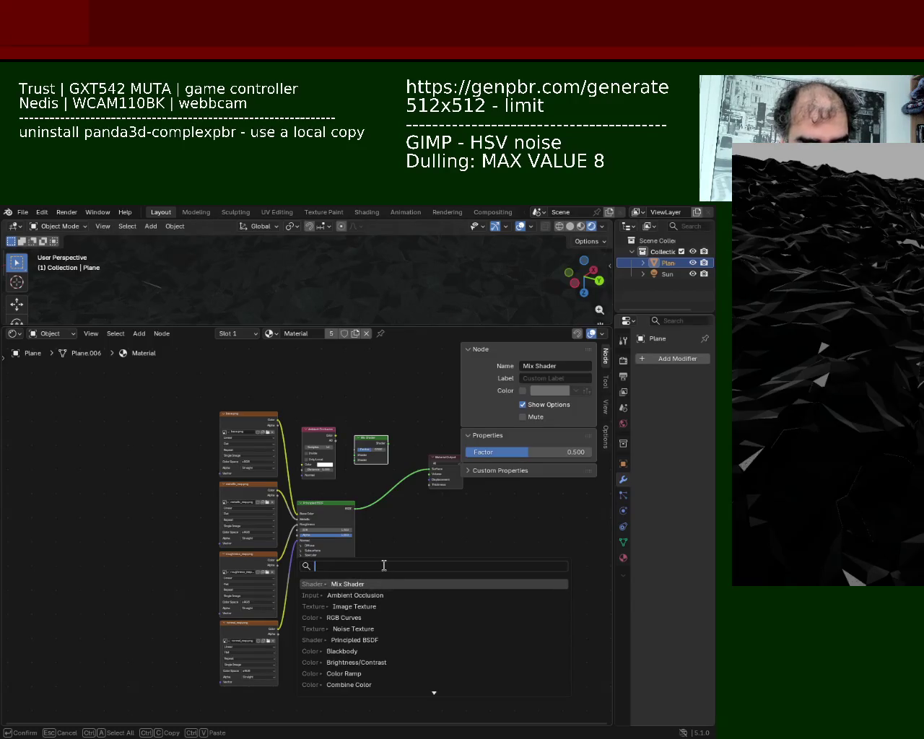
{"action": "type", "text": "im"}
{"action": "key", "text": "ctrl+a"}
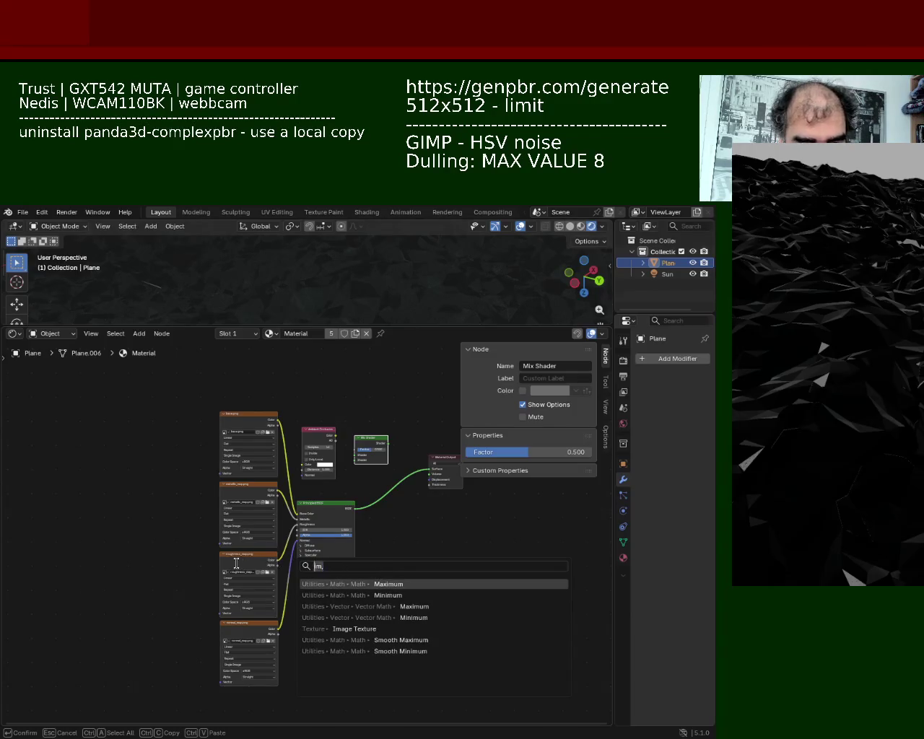
{"action": "type", "text": "image"}
{"action": "key", "text": "Return"}
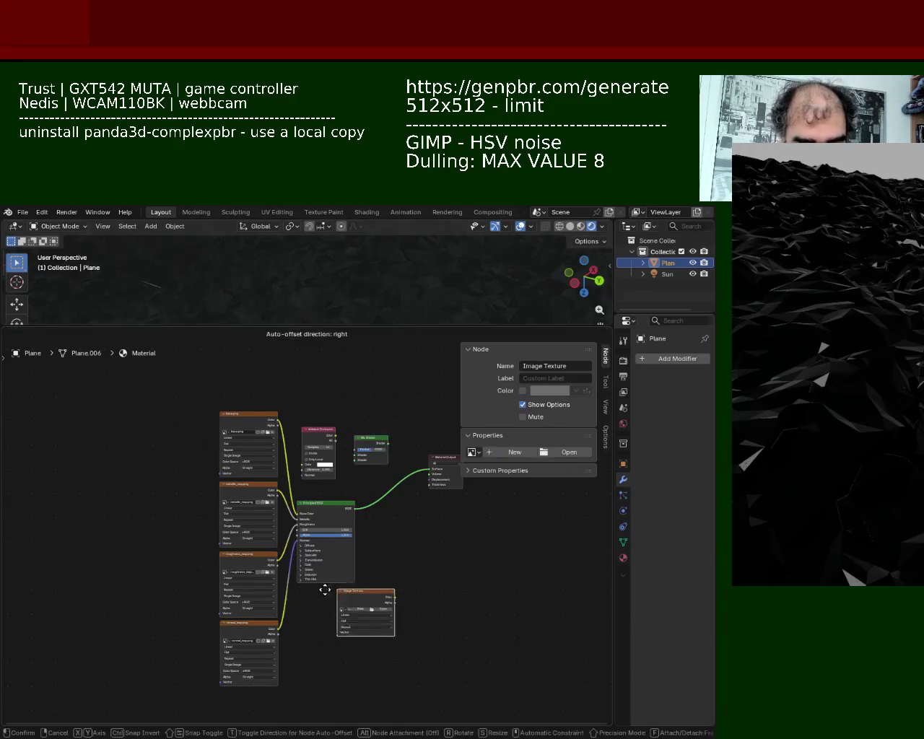
{"action": "left_click", "coordinate": [301, 593]}
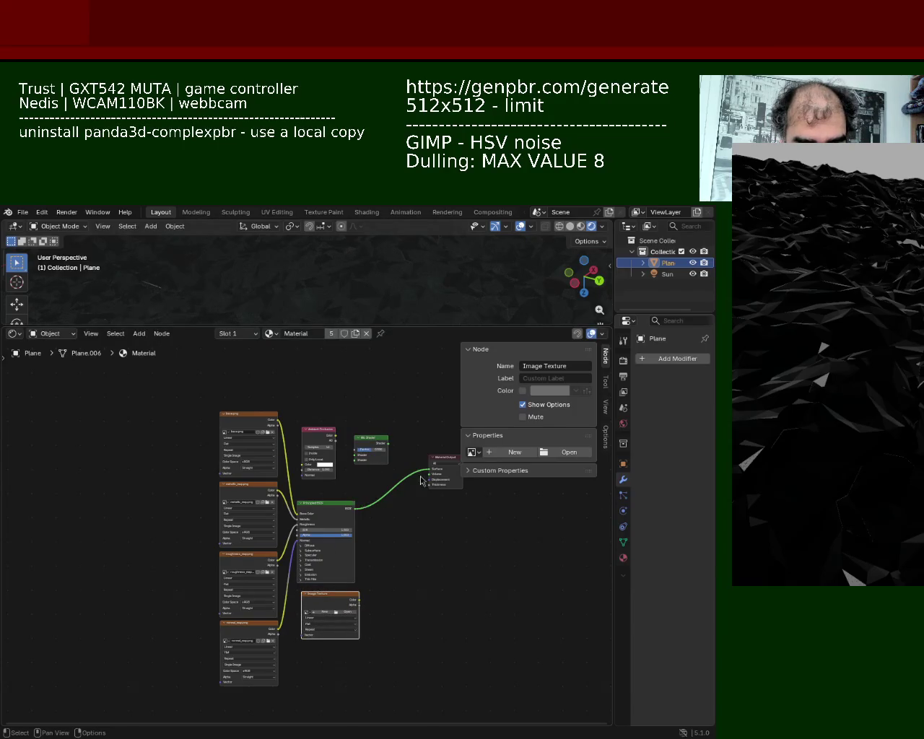
Route the surface through the Mix Shader, with AO colour as factor and Image Texture as second input
{"action": "mouse_move", "coordinate": [433, 476]}
{"action": "left_mouse_down"}
{"action": "mouse_move", "coordinate": [354, 457]}
{"action": "mouse_move", "coordinate": [405, 492]}
{"action": "mouse_move", "coordinate": [432, 470]}
{"action": "left_mouse_up"}
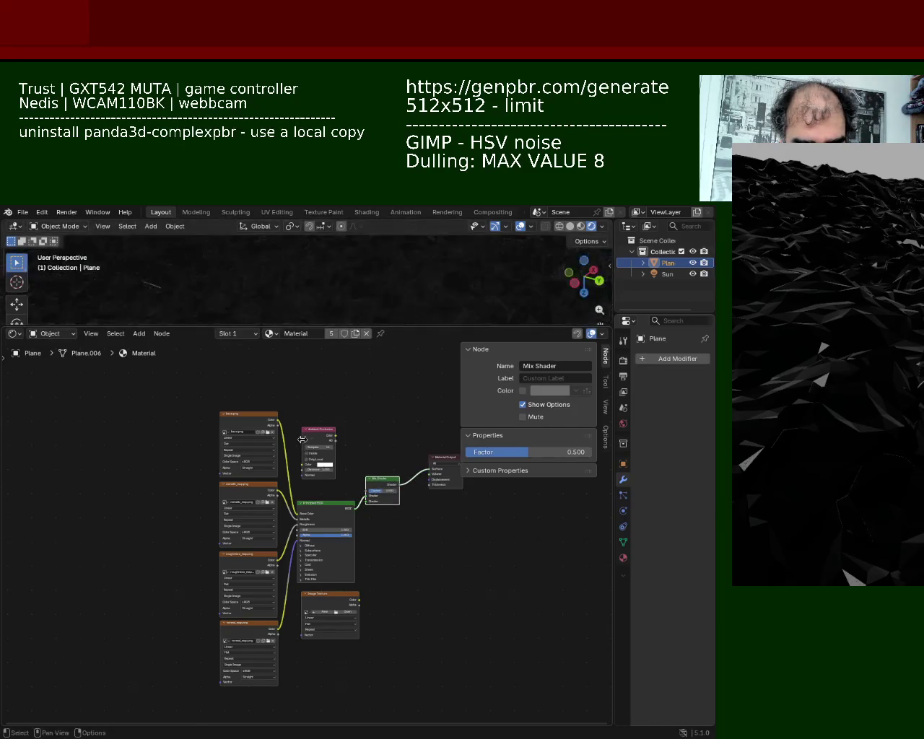
{"action": "left_click_drag", "start_coordinate": [335, 438], "coordinate": [366, 491]}
{"action": "left_click_drag", "start_coordinate": [359, 600], "coordinate": [366, 501]}
{"action": "left_click_drag", "start_coordinate": [337, 596], "coordinate": [331, 598]}
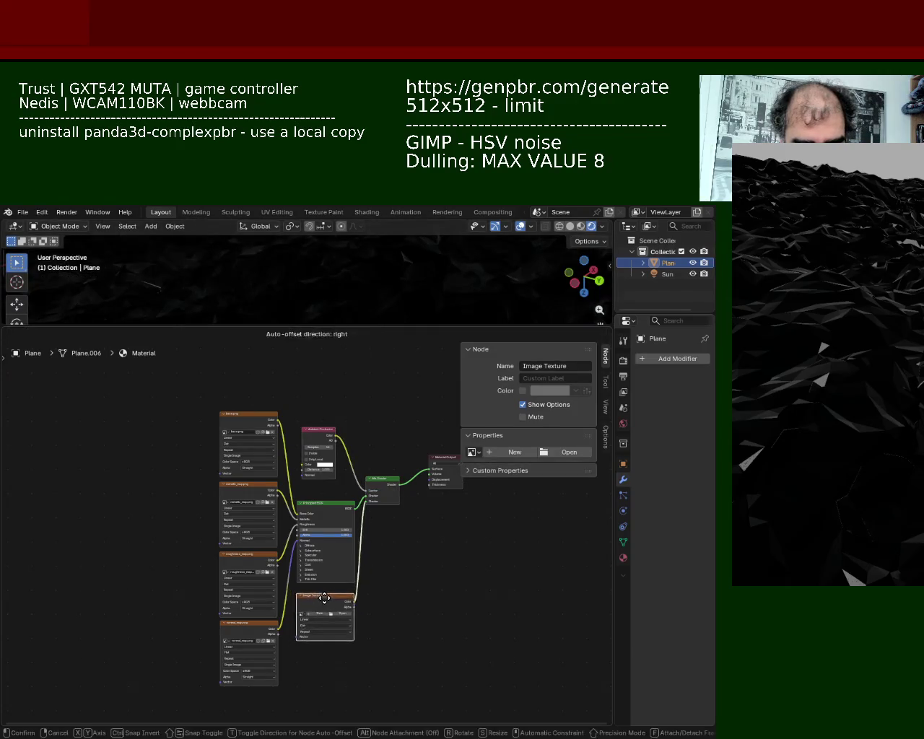
{"action": "left_click_drag", "start_coordinate": [384, 488], "coordinate": [394, 512]}
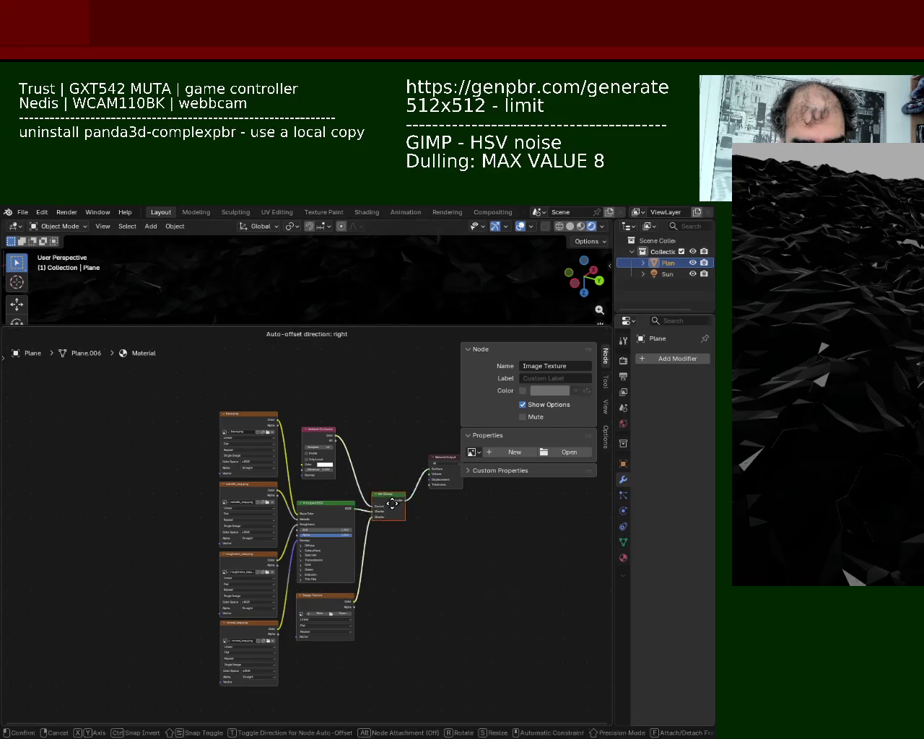
{"action": "scroll", "coordinate": [339, 450], "scroll_direction": "up", "scroll_amount": 1}
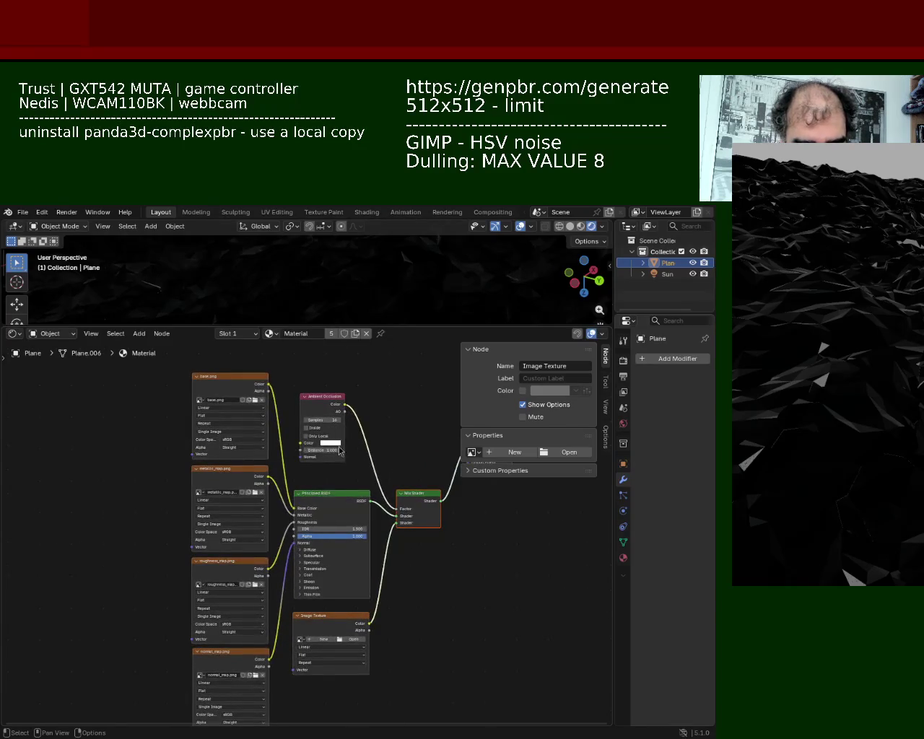
Set the Ambient Occlusion node's colour to black and enlarge the viewport to view the terrain
{"action": "left_click", "coordinate": [343, 449]}
{"action": "left_click", "coordinate": [336, 443]}
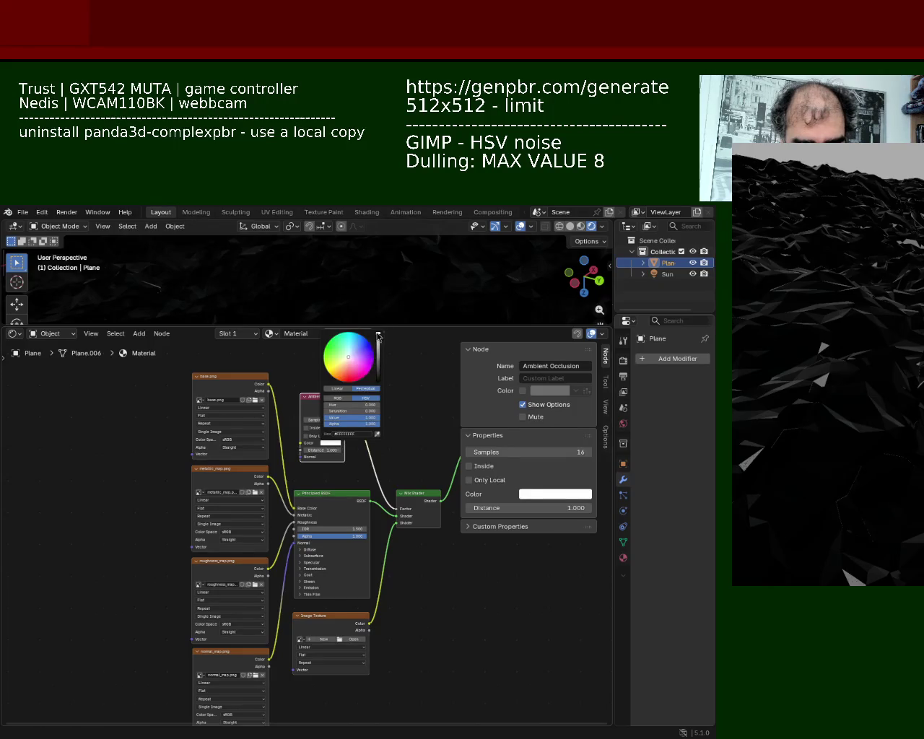
{"action": "left_click_drag", "start_coordinate": [379, 337], "coordinate": [382, 399]}
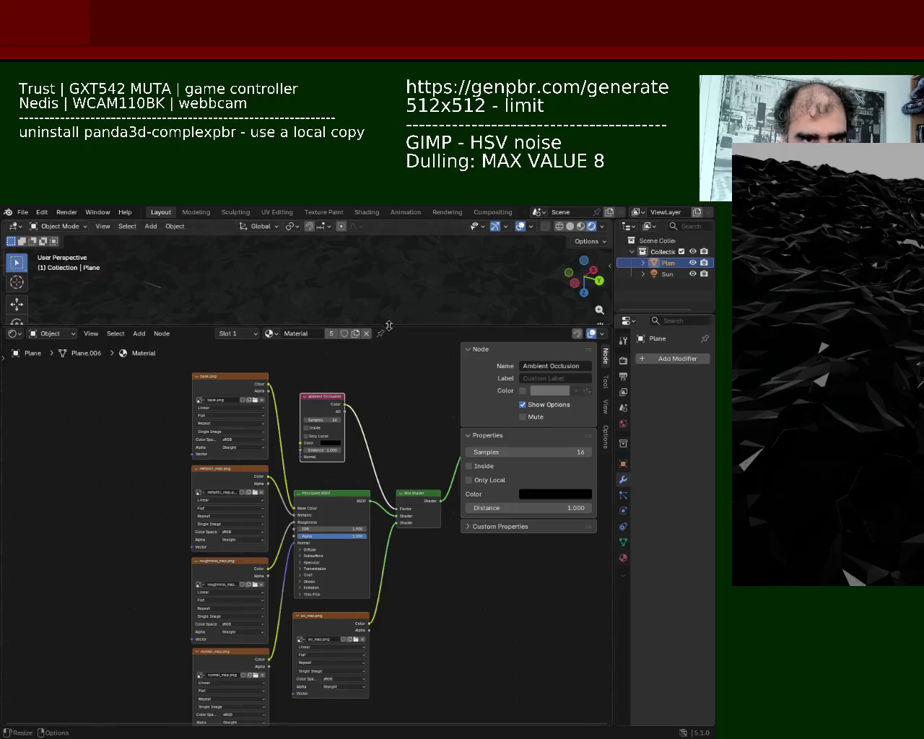
{"action": "left_click_drag", "start_coordinate": [390, 326], "coordinate": [385, 373]}
{"action": "mouse_move", "coordinate": [384, 373]}
{"action": "middle_mouse_down"}
{"action": "mouse_move", "coordinate": [308, 369]}
{"action": "mouse_move", "coordinate": [301, 403]}
{"action": "mouse_move", "coordinate": [255, 377]}
{"action": "mouse_move", "coordinate": [276, 372]}
{"action": "middle_mouse_up"}
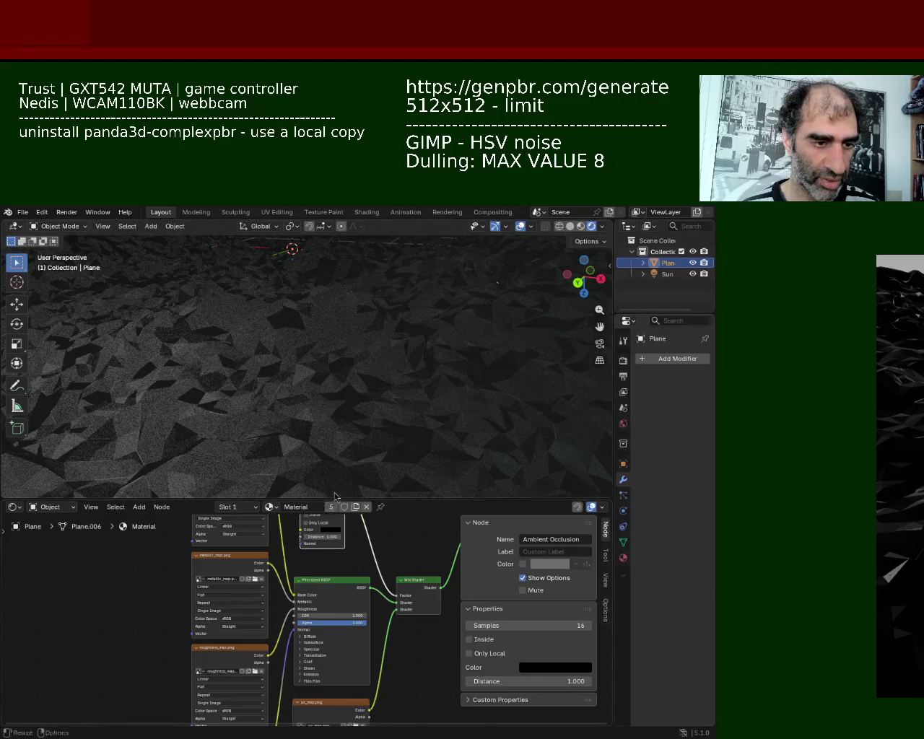
{"action": "left_click_drag", "start_coordinate": [335, 498], "coordinate": [336, 388]}
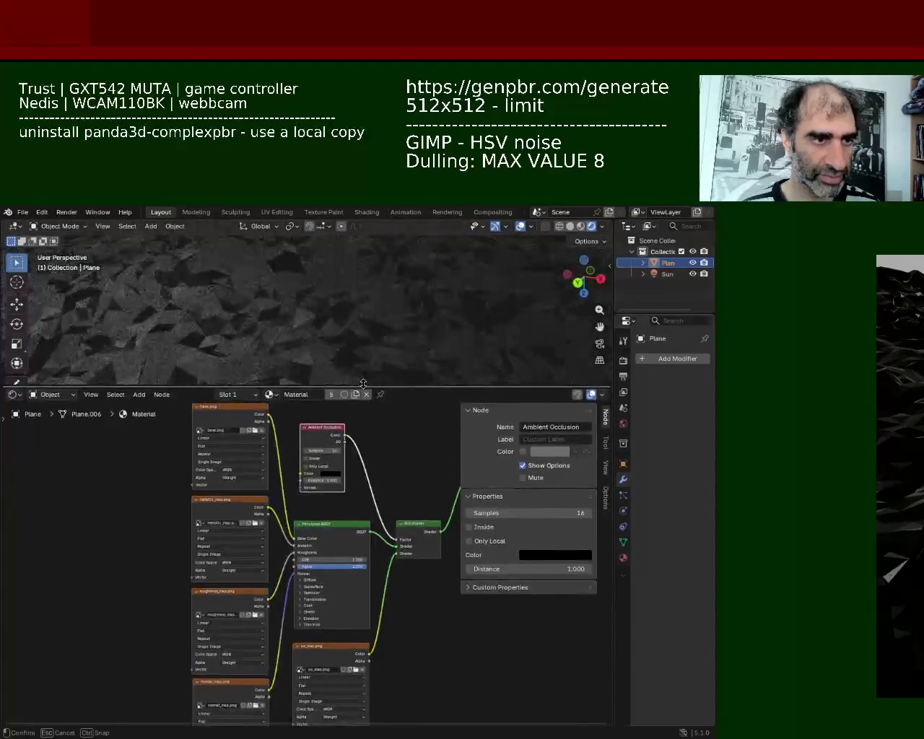
Add an Image Texture node and link its colour to the Principled BSDF's Specular IOR Level
{"action": "key", "text": "shift+a"}
{"action": "left_click", "coordinate": [115, 576]}
{"action": "left_click", "coordinate": [172, 597]}
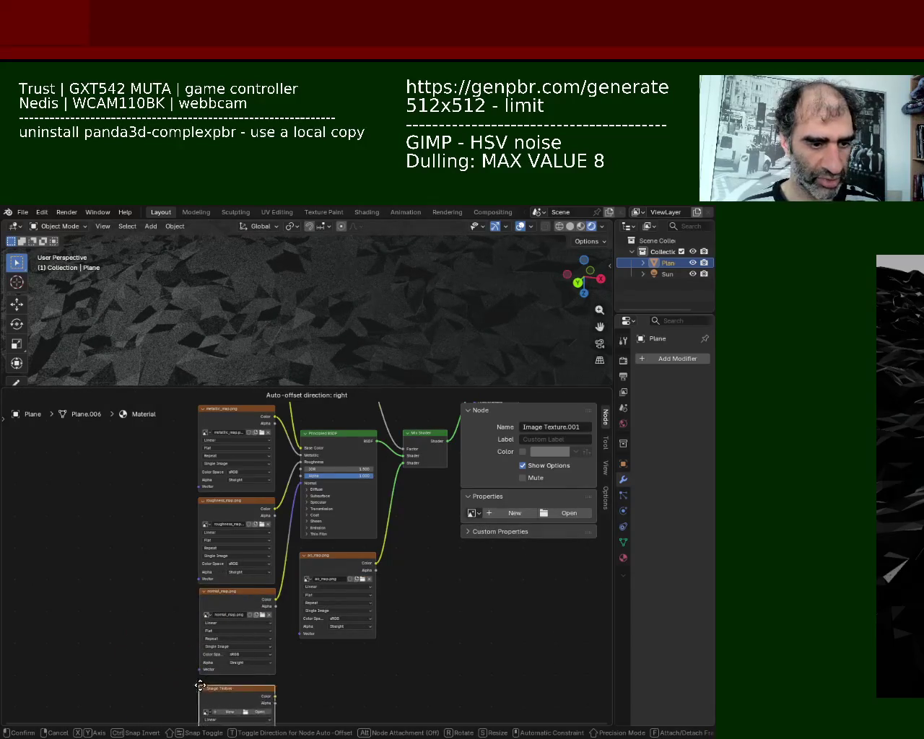
{"action": "left_click", "coordinate": [193, 688]}
{"action": "left_click_drag", "start_coordinate": [275, 696], "coordinate": [279, 702]}
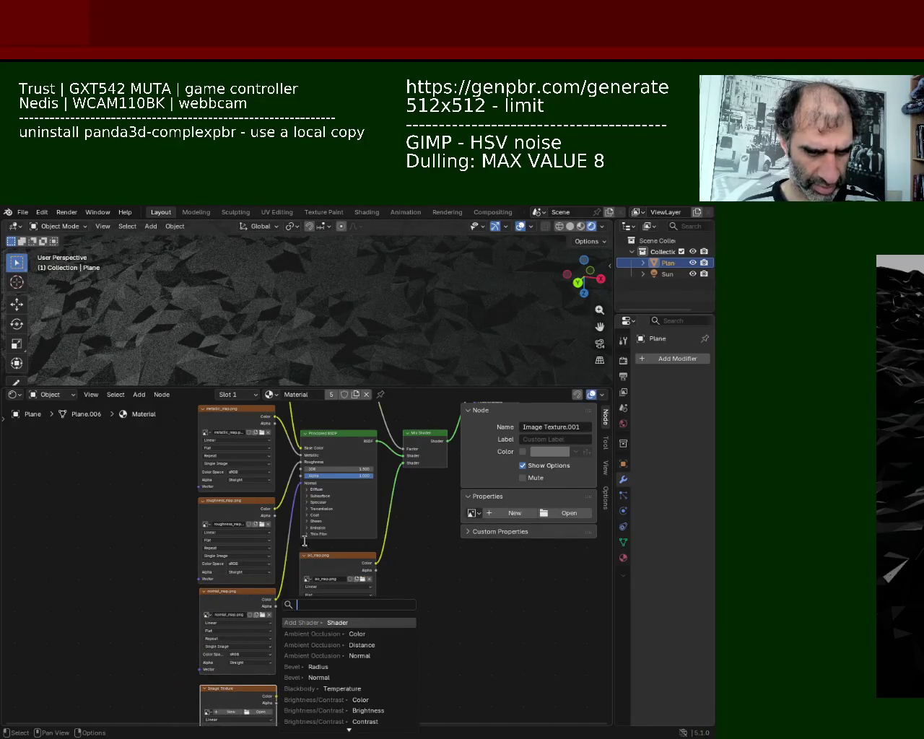
{"action": "left_click", "coordinate": [328, 505]}
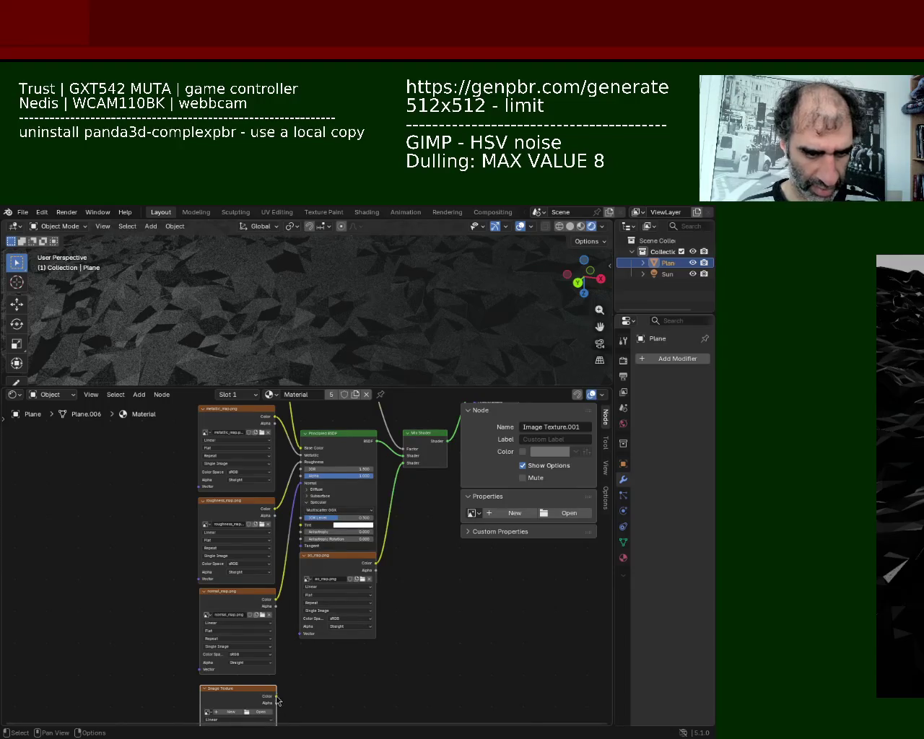
{"action": "left_click_drag", "start_coordinate": [276, 698], "coordinate": [301, 517]}
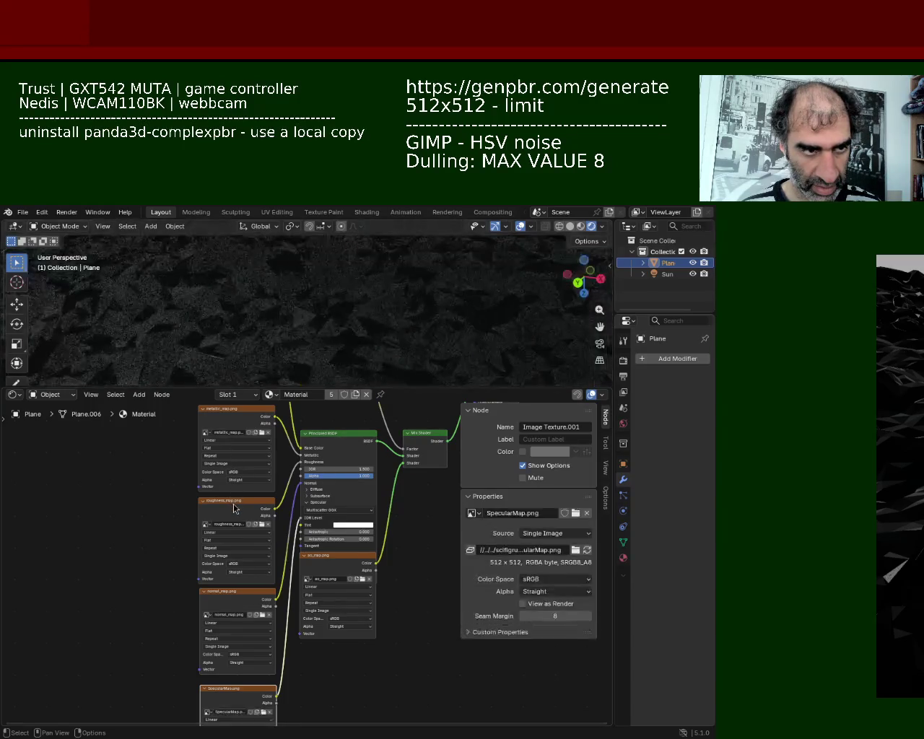
Check the specular look on the terrain, then delete the trial texture node
{"action": "mouse_move", "coordinate": [339, 344]}
{"action": "middle_mouse_down"}
{"action": "mouse_move", "coordinate": [332, 365]}
{"action": "mouse_move", "coordinate": [334, 354]}
{"action": "middle_mouse_up"}
{"action": "key", "text": "x"}
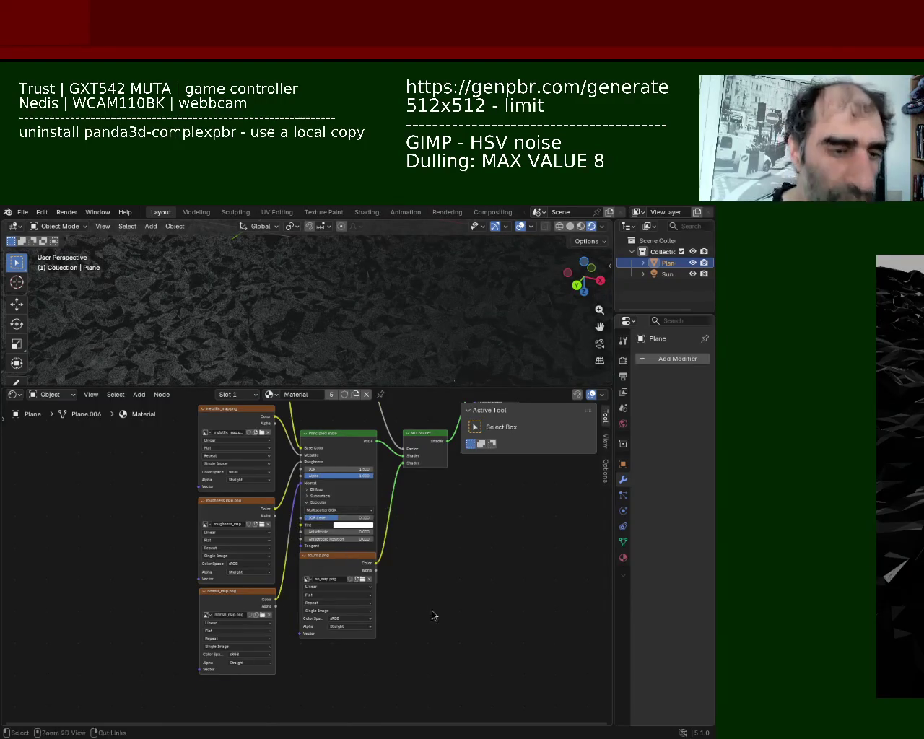
{"action": "scroll", "coordinate": [426, 578], "scroll_direction": "up", "scroll_amount": 2}
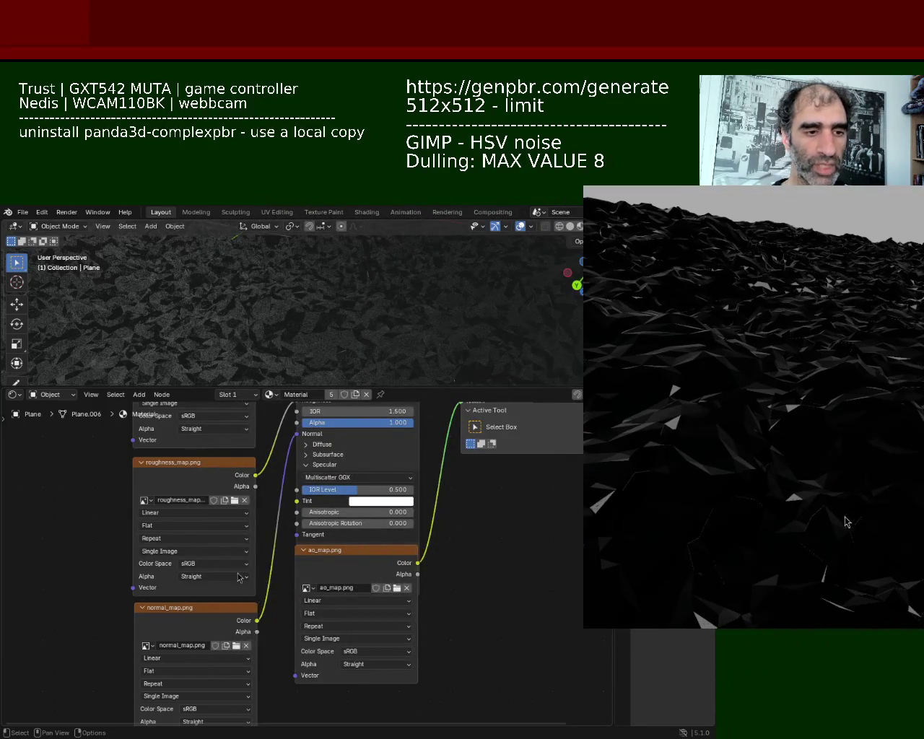
Enlarge the 3D view and enter Edit Mode on the terrain, orbiting to a low angle
{"action": "left_click_drag", "start_coordinate": [462, 389], "coordinate": [435, 541]}
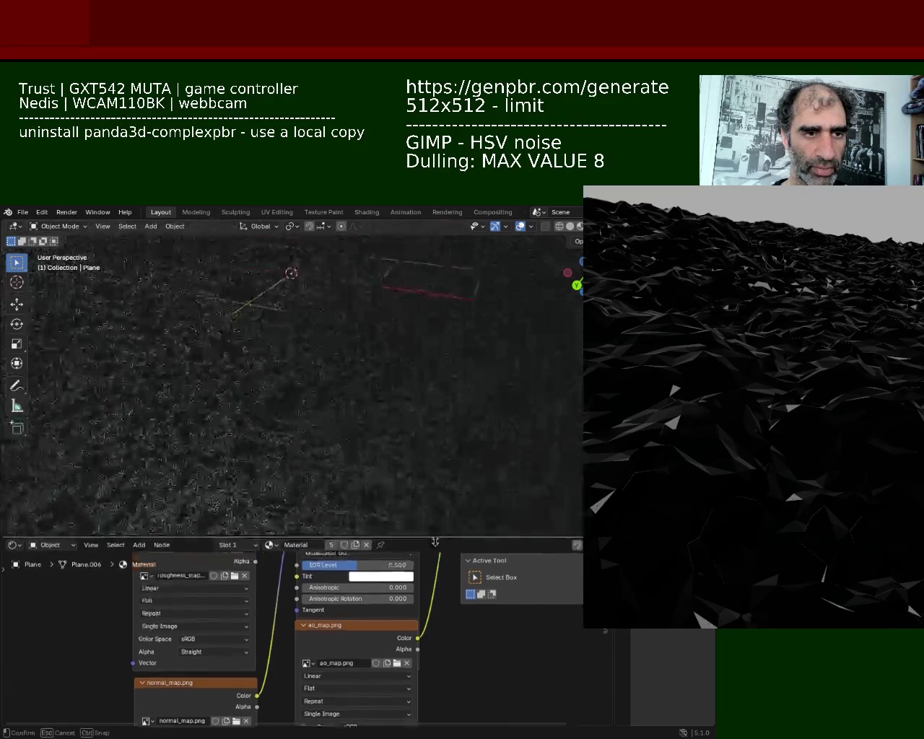
{"action": "mouse_move", "coordinate": [347, 397]}
{"action": "middle_mouse_down"}
{"action": "mouse_move", "coordinate": [264, 413]}
{"action": "mouse_move", "coordinate": [361, 355]}
{"action": "middle_mouse_up"}
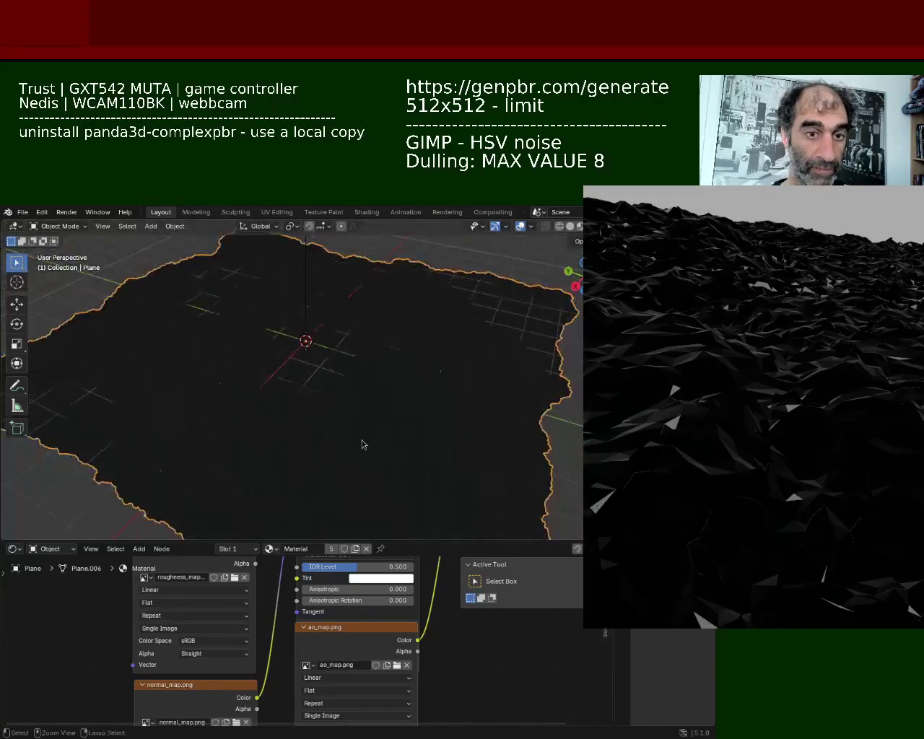
{"action": "middle_click_drag", "start_coordinate": [362, 440], "coordinate": [476, 318]}
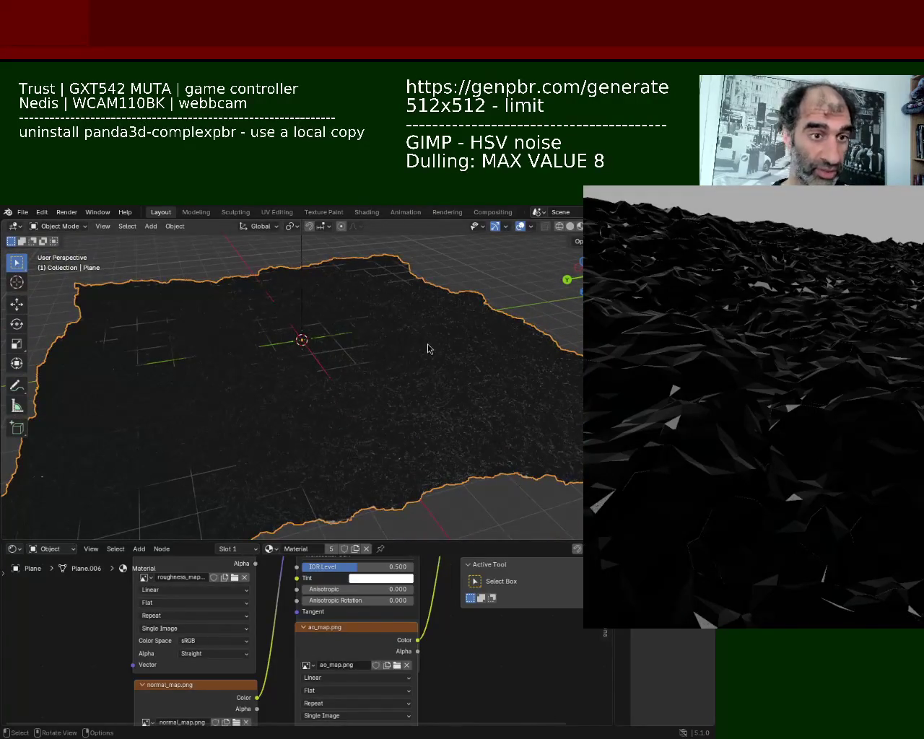
{"action": "key", "text": "Tab"}
{"action": "mouse_move", "coordinate": [412, 386]}
{"action": "middle_mouse_down"}
{"action": "mouse_move", "coordinate": [402, 438]}
{"action": "mouse_move", "coordinate": [347, 394]}
{"action": "mouse_move", "coordinate": [268, 397]}
{"action": "mouse_move", "coordinate": [378, 369]}
{"action": "mouse_move", "coordinate": [370, 332]}
{"action": "mouse_move", "coordinate": [365, 340]}
{"action": "mouse_move", "coordinate": [378, 352]}
{"action": "middle_mouse_up"}
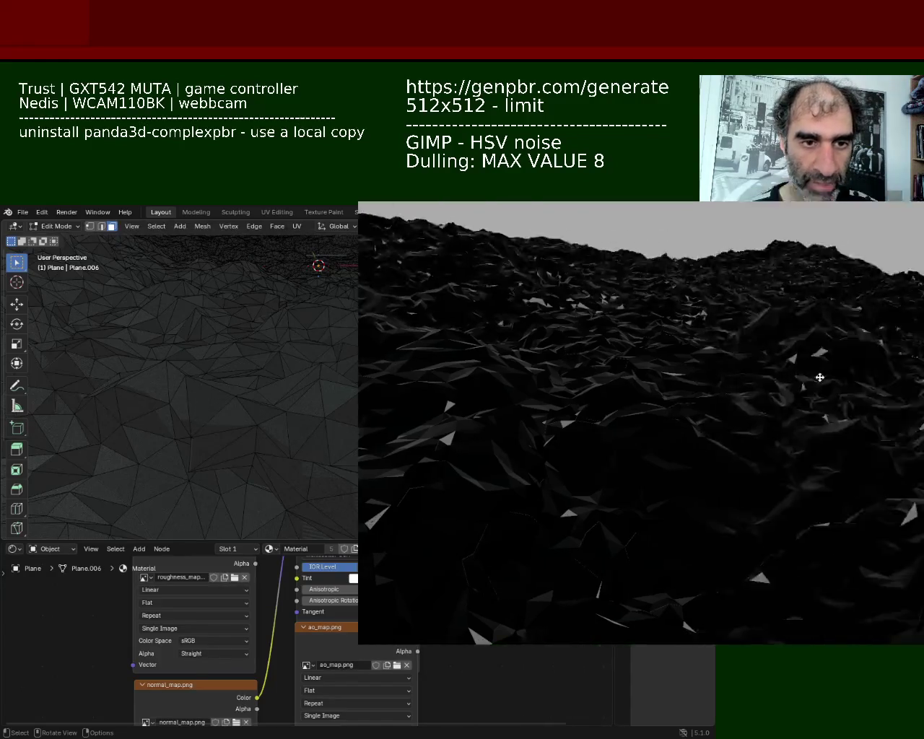
Enlarge the Panda3D preview, tilt its camera down at the terrain, then close it
{"action": "left_click_drag", "start_coordinate": [819, 378], "coordinate": [262, 382]}
{"action": "mouse_move", "coordinate": [392, 470]}
{"action": "left_mouse_down"}
{"action": "mouse_move", "coordinate": [367, 343]}
{"action": "mouse_move", "coordinate": [433, 321]}
{"action": "mouse_move", "coordinate": [408, 328]}
{"action": "left_mouse_up"}
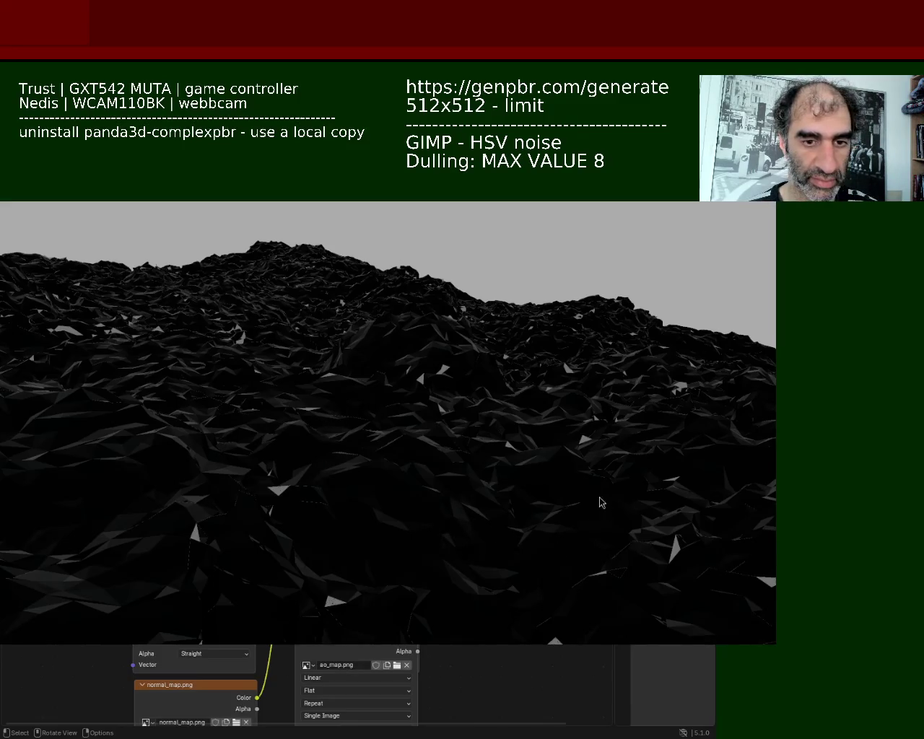
{"action": "key", "text": "Escape"}
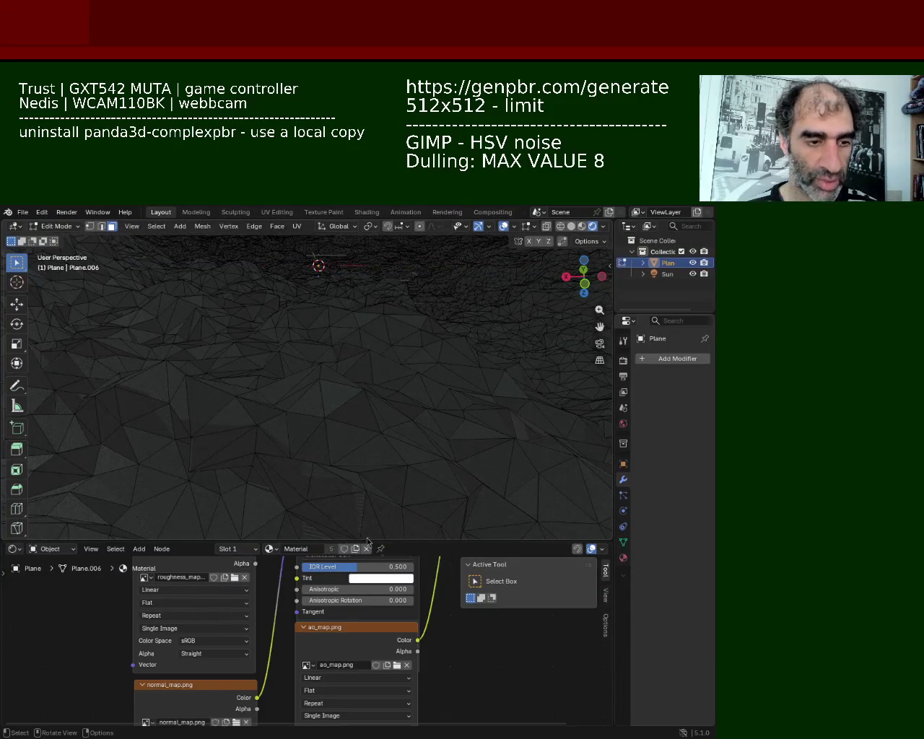
{"action": "mouse_move", "coordinate": [376, 426]}
{"action": "middle_mouse_down"}
{"action": "mouse_move", "coordinate": [363, 389]}
{"action": "mouse_move", "coordinate": [377, 444]}
{"action": "mouse_move", "coordinate": [418, 409]}
{"action": "mouse_move", "coordinate": [423, 433]}
{"action": "mouse_move", "coordinate": [411, 447]}
{"action": "mouse_move", "coordinate": [386, 427]}
{"action": "middle_mouse_up"}
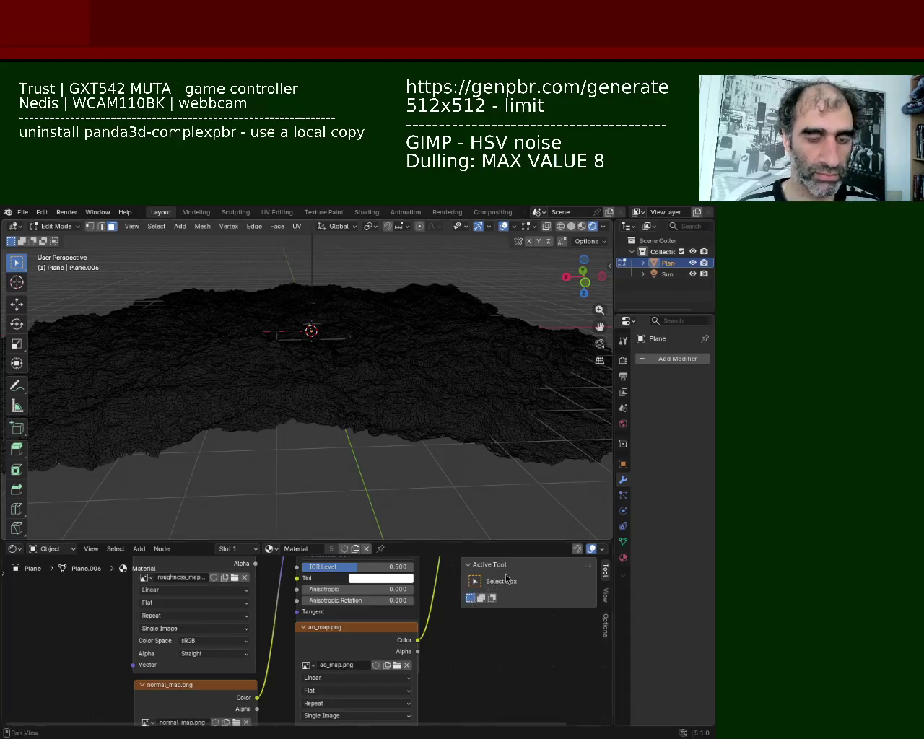
{"action": "mouse_move", "coordinate": [304, 347]}
{"action": "middle_mouse_down"}
{"action": "mouse_move", "coordinate": [326, 431]}
{"action": "mouse_move", "coordinate": [378, 361]}
{"action": "mouse_move", "coordinate": [427, 348]}
{"action": "mouse_move", "coordinate": [404, 362]}
{"action": "middle_mouse_up"}
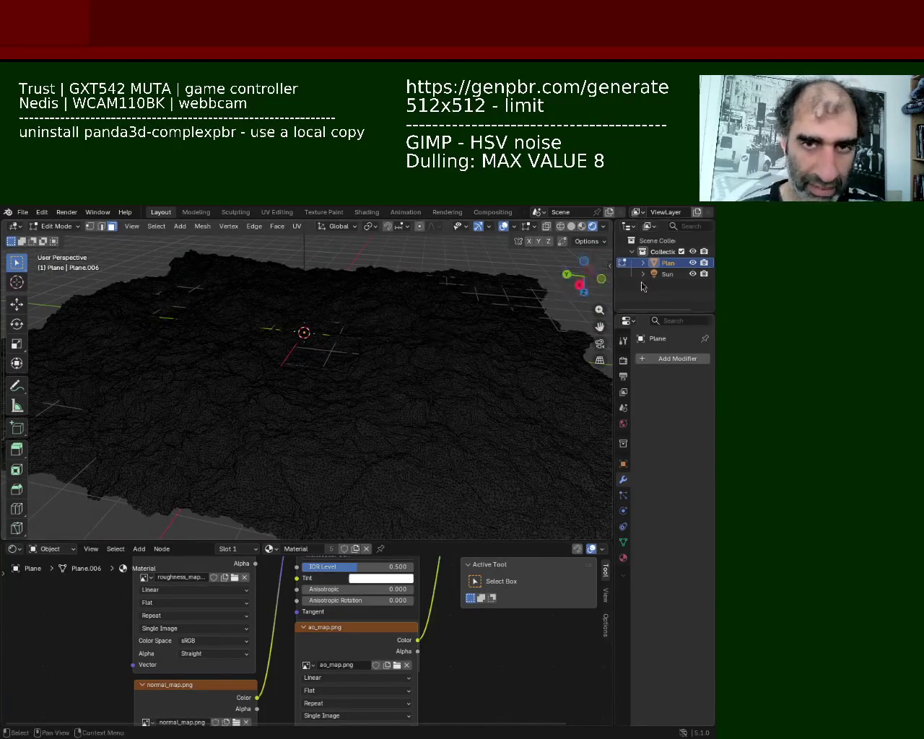
{"action": "key", "text": "Delete"}
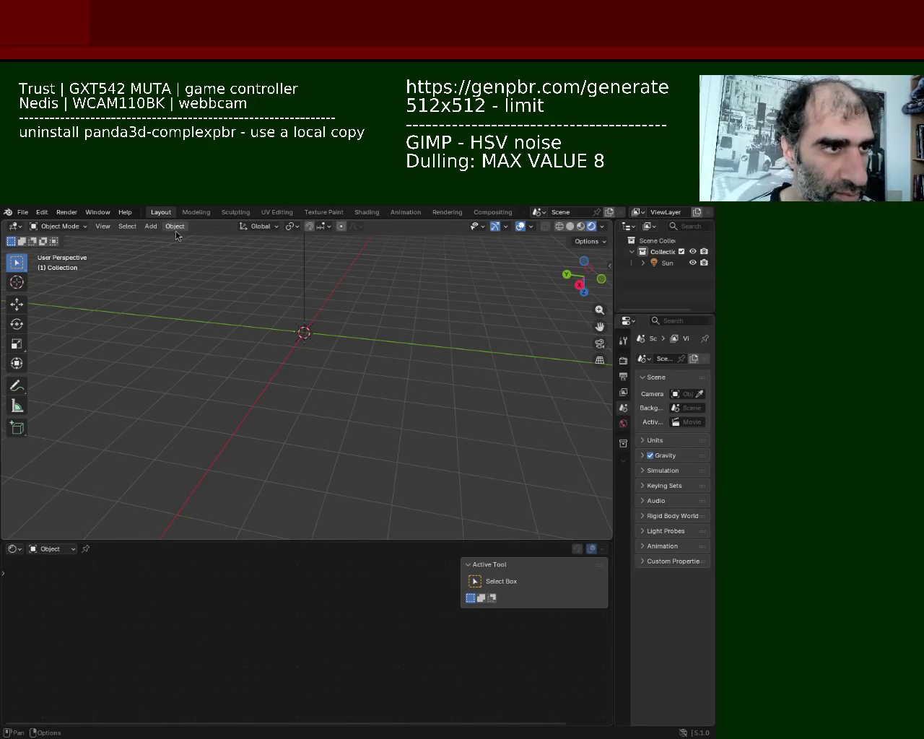
Add a new plane mesh at the origin, removing an accidentally added cube first
{"action": "left_click", "coordinate": [151, 226]}
{"action": "mouse_move", "coordinate": [167, 239]}
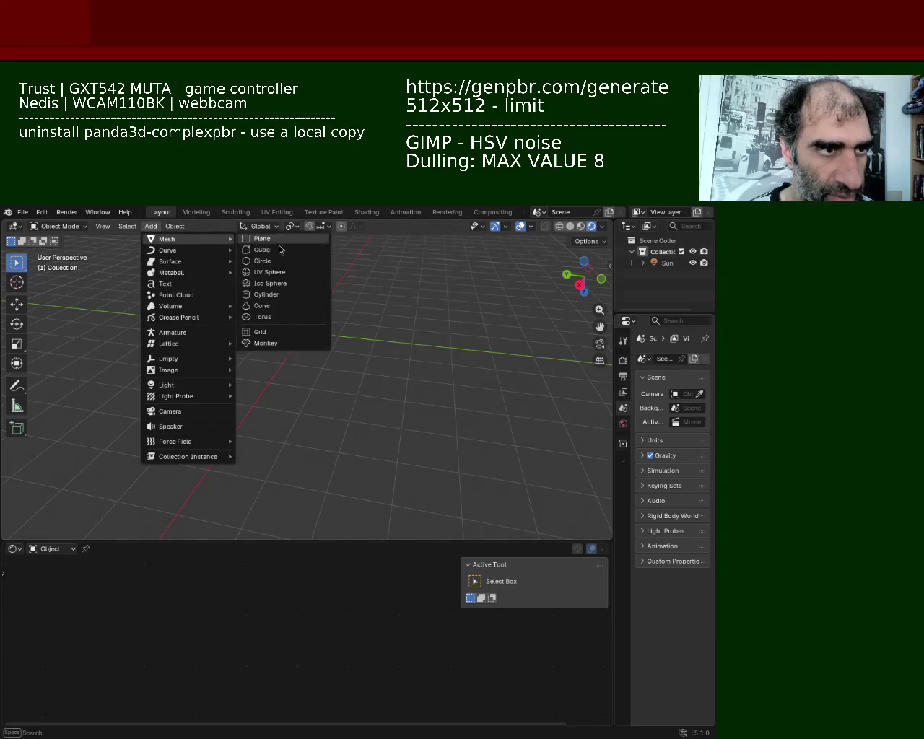
{"action": "left_click", "coordinate": [282, 250]}
{"action": "key", "text": "Delete"}
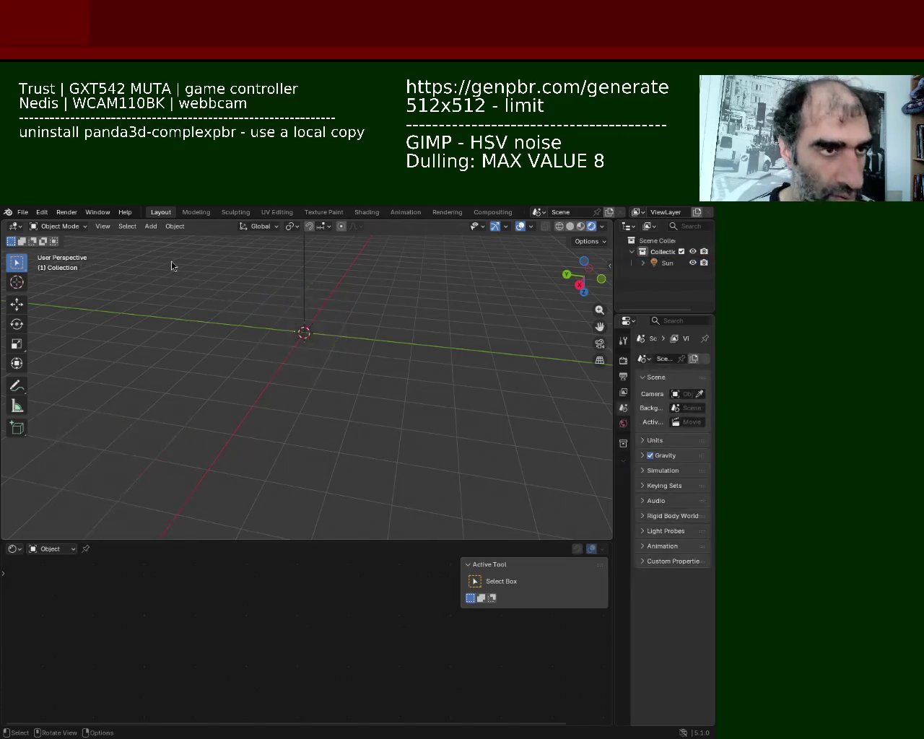
{"action": "left_click", "coordinate": [153, 227]}
{"action": "left_click", "coordinate": [245, 242]}
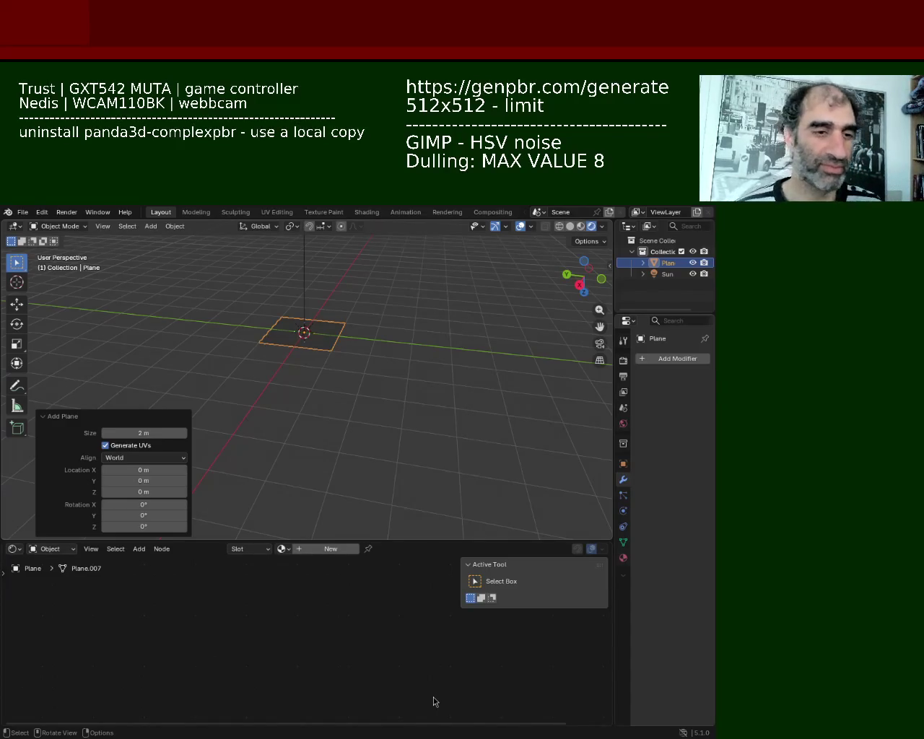
{"action": "scroll", "coordinate": [289, 318], "scroll_direction": "up", "scroll_amount": 5}
{"action": "mouse_move", "coordinate": [321, 301]}
{"action": "middle_mouse_down"}
{"action": "mouse_move", "coordinate": [334, 395]}
{"action": "mouse_move", "coordinate": [341, 390]}
{"action": "middle_mouse_up"}
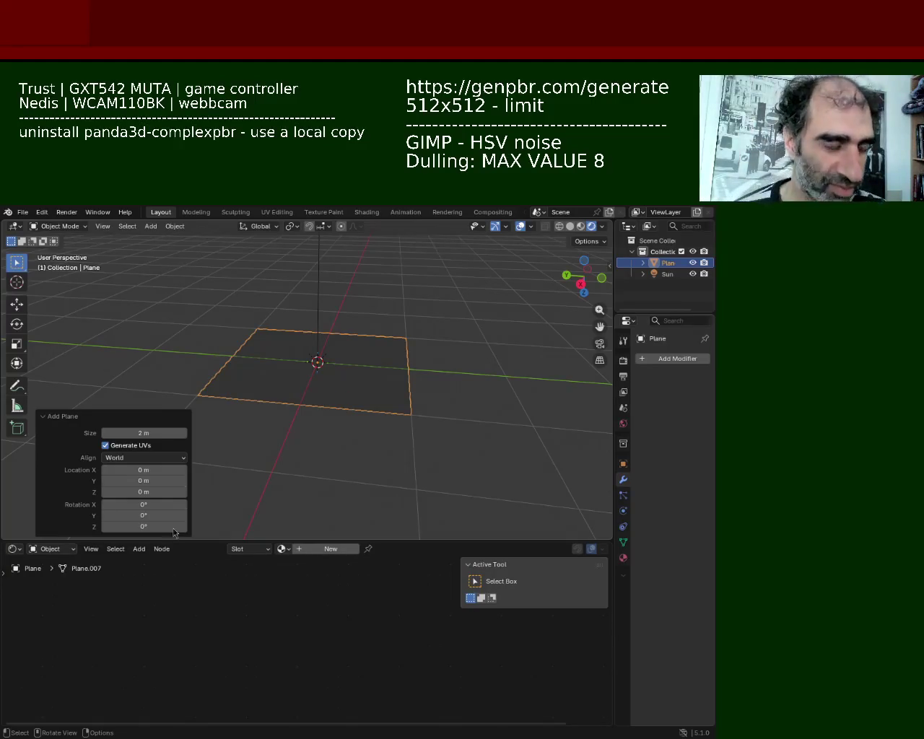
{"action": "middle_click_drag", "start_coordinate": [348, 388], "coordinate": [354, 410]}
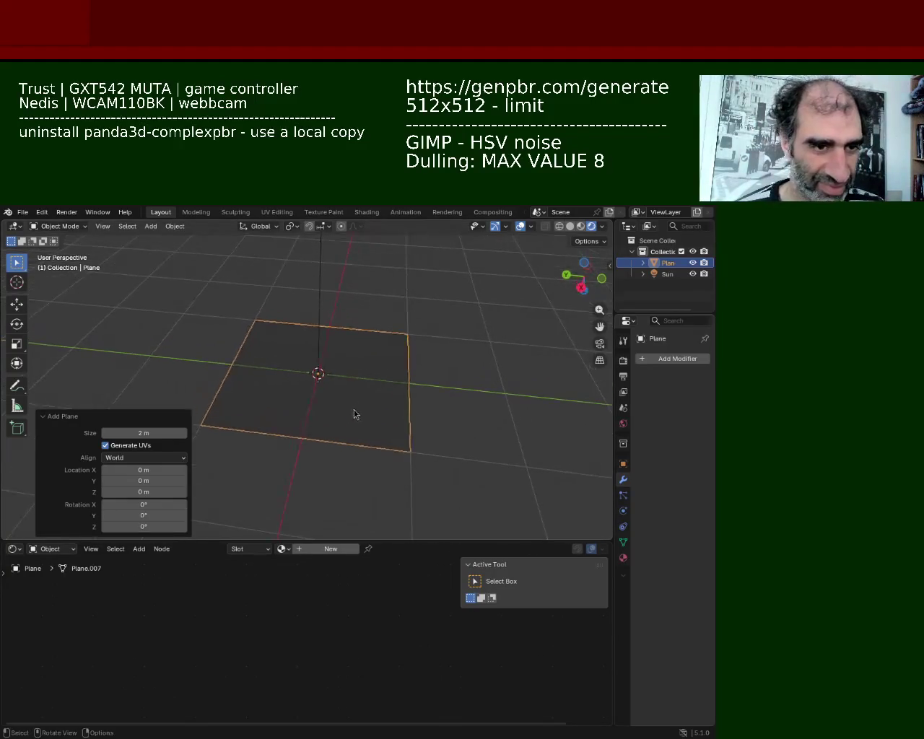
Toggle Edit Mode on the plane and orbit to a more frontal view
{"action": "key", "text": "Tab"}
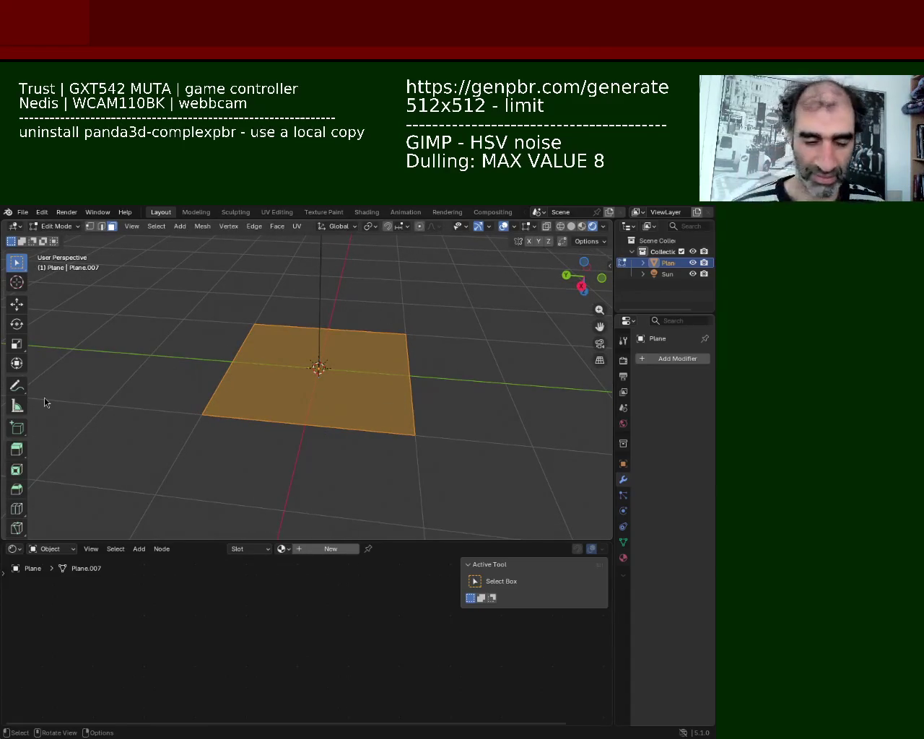
{"action": "mouse_move", "coordinate": [368, 440]}
{"action": "middle_mouse_down"}
{"action": "mouse_move", "coordinate": [378, 453]}
{"action": "mouse_move", "coordinate": [330, 429]}
{"action": "middle_mouse_up"}
{"action": "key", "text": "Tab"}
{"action": "key", "text": "Tab"}
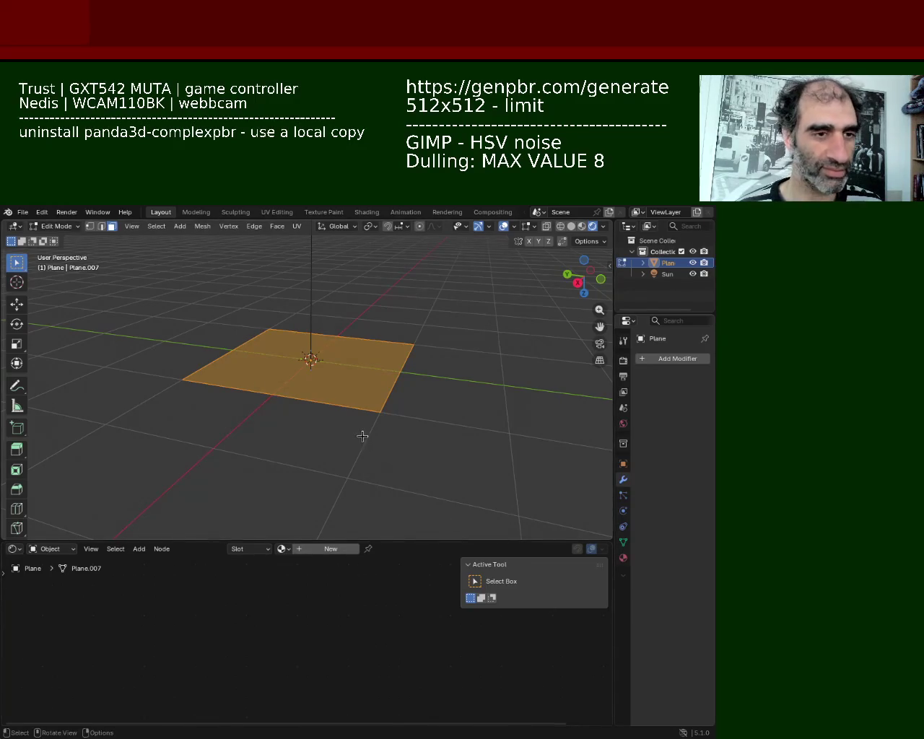
Subdivide the plane four times into a dense grid, zoom in, and return to Object Mode
{"action": "key", "text": "ctrl+e"}
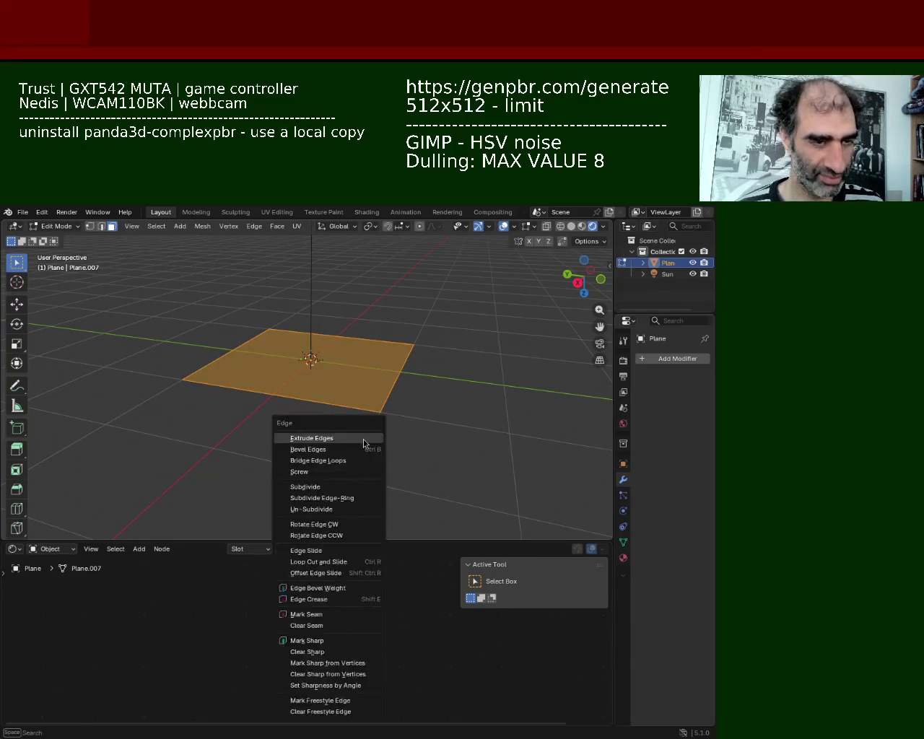
{"action": "left_click", "coordinate": [363, 439]}
{"action": "key", "text": "ctrl+e"}
{"action": "left_click", "coordinate": [365, 441]}
{"action": "key", "text": "ctrl+e"}
{"action": "left_click", "coordinate": [364, 442]}
{"action": "key", "text": "ctrl+e"}
{"action": "left_click", "coordinate": [364, 441]}
{"action": "middle_click_drag", "start_coordinate": [364, 441], "coordinate": [364, 382], "text": "ctrl"}
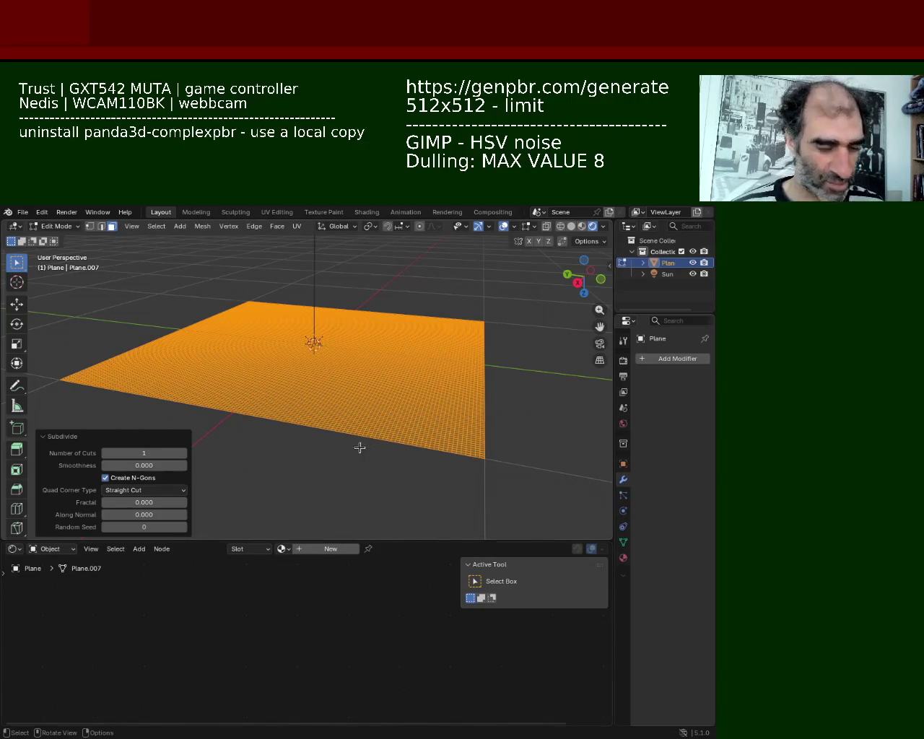
{"action": "key", "text": "Tab"}
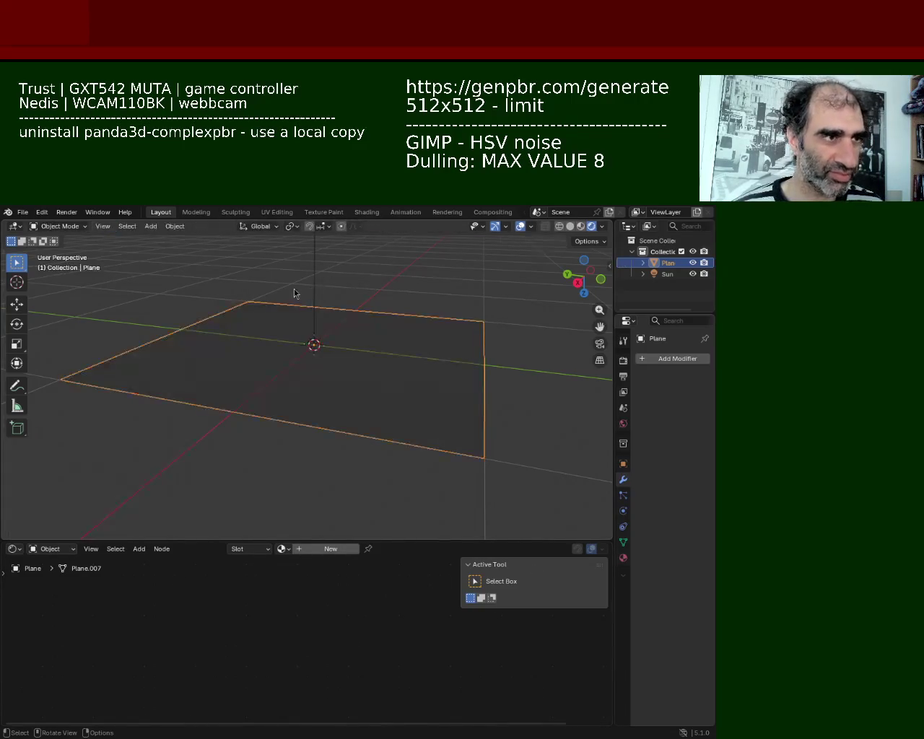
Look through the Add menu and UV unwrapping options with the plane back in Edit Mode
{"action": "mouse_move", "coordinate": [151, 226]}
{"action": "left_click", "coordinate": [175, 226]}
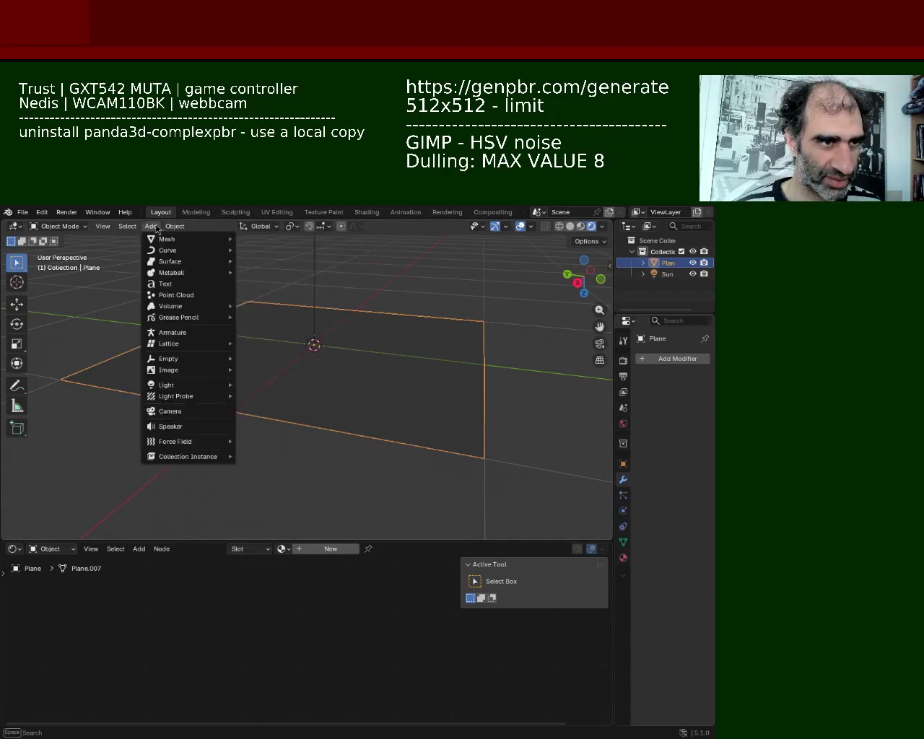
{"action": "key", "text": "Tab"}
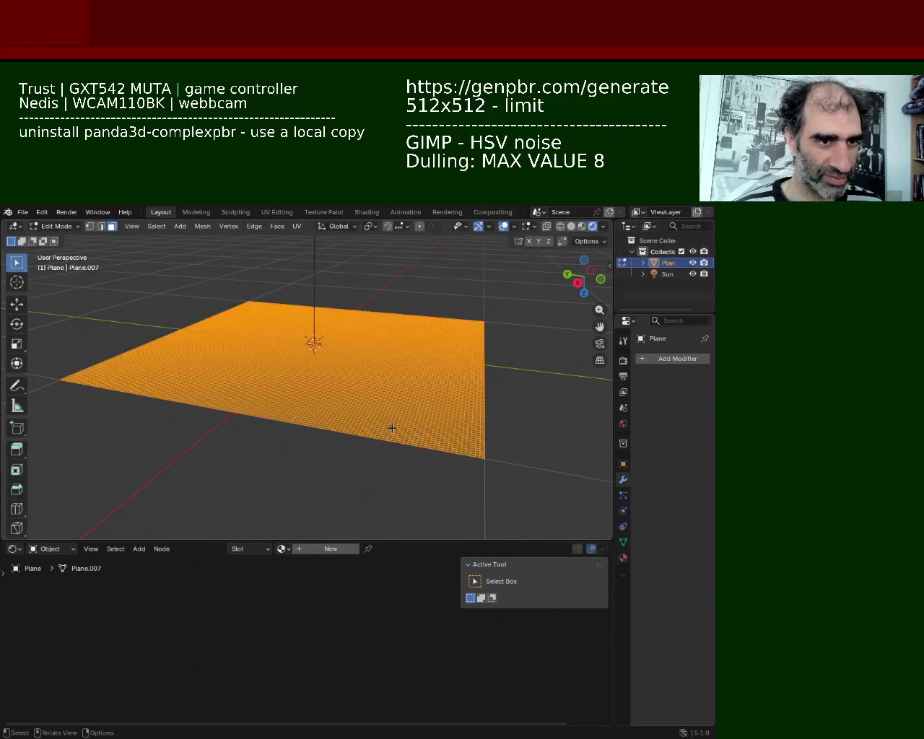
{"action": "left_click", "coordinate": [297, 227]}
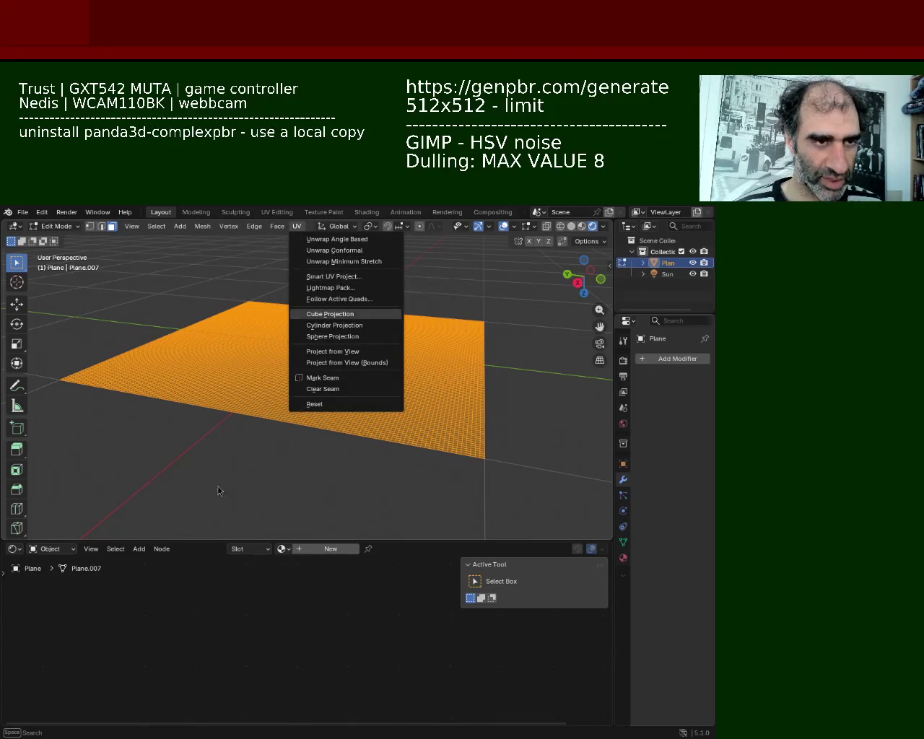
Switch the lower area to the Geometry Node Editor, checking the node group list without choosing
{"action": "left_click", "coordinate": [14, 549]}
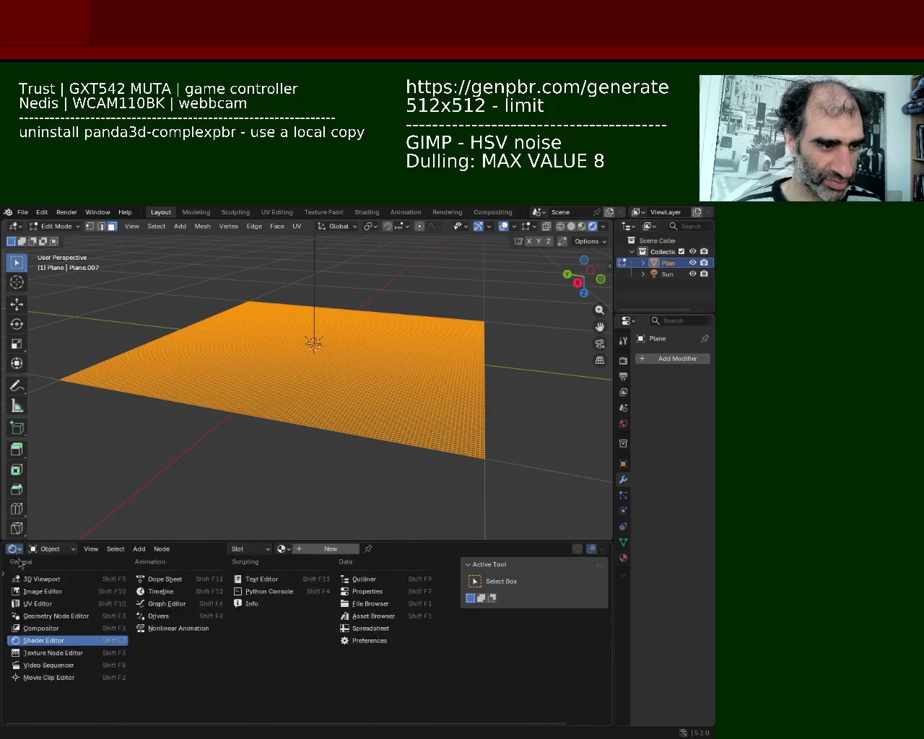
{"action": "left_click", "coordinate": [55, 616]}
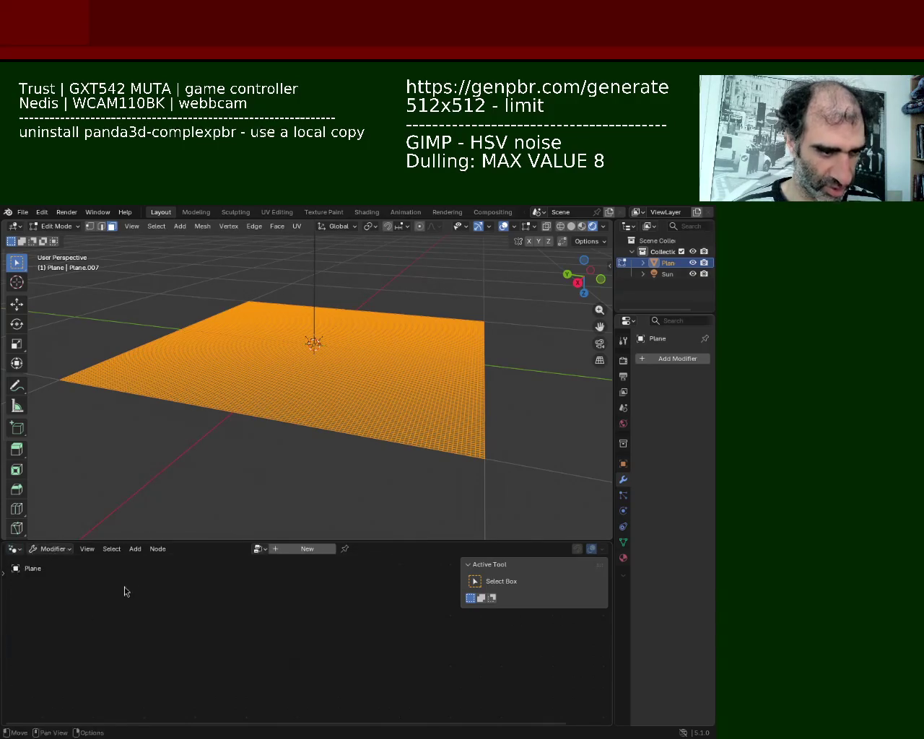
{"action": "left_click", "coordinate": [258, 549]}
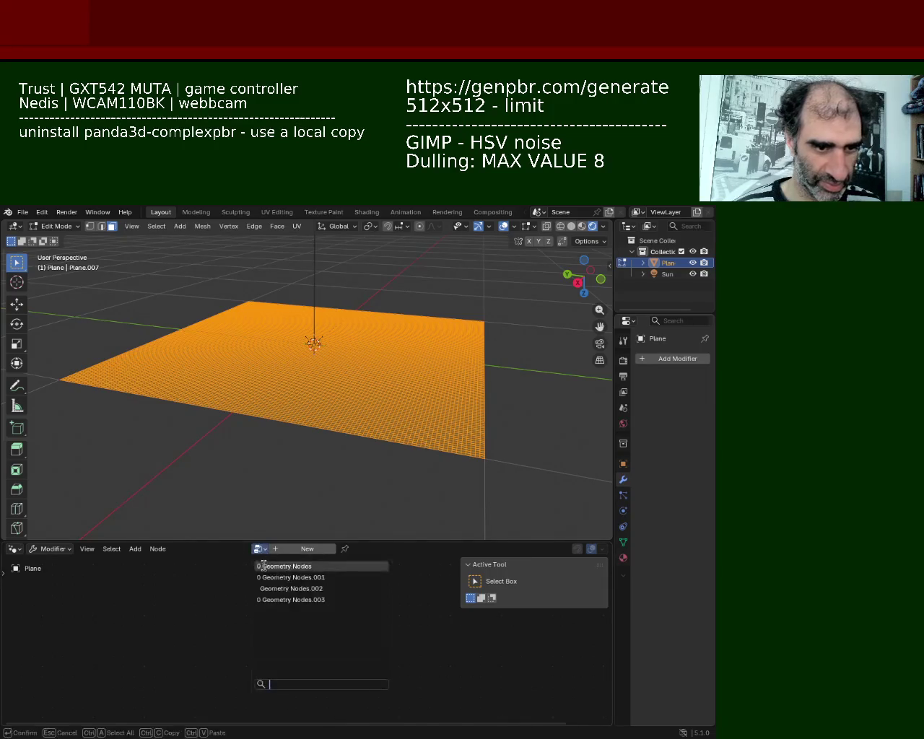
{"action": "key", "text": "Escape"}
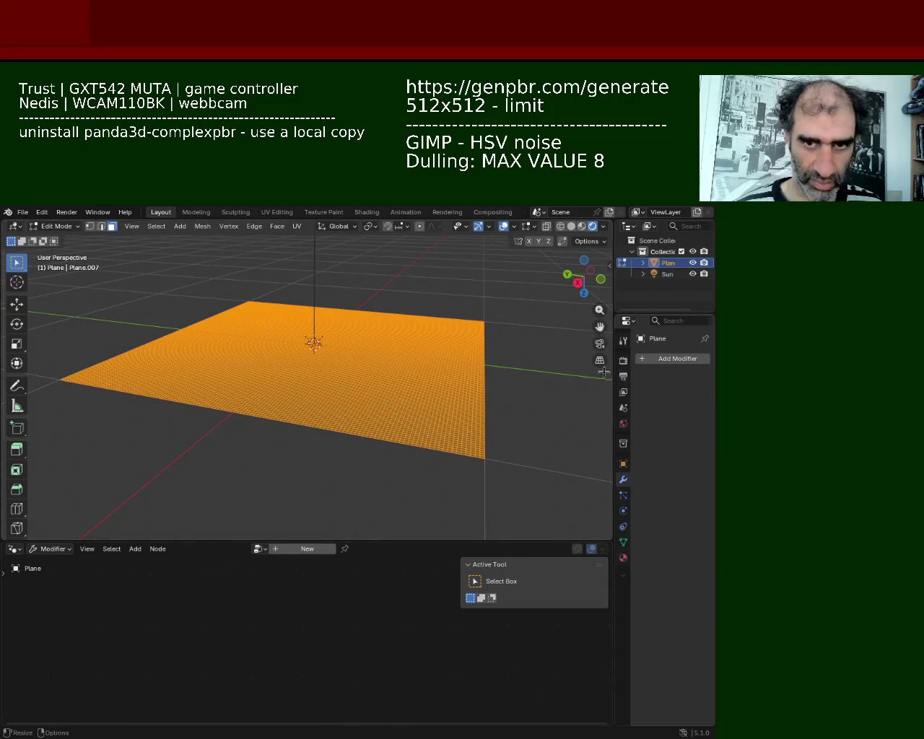
{"action": "mouse_move", "coordinate": [491, 375]}
{"action": "middle_mouse_down"}
{"action": "mouse_move", "coordinate": [337, 441]}
{"action": "mouse_move", "coordinate": [454, 326]}
{"action": "middle_mouse_up"}
{"action": "mouse_move", "coordinate": [505, 273]}
{"action": "middle_mouse_down"}
{"action": "mouse_move", "coordinate": [359, 343]}
{"action": "mouse_move", "coordinate": [556, 388]}
{"action": "middle_mouse_up"}
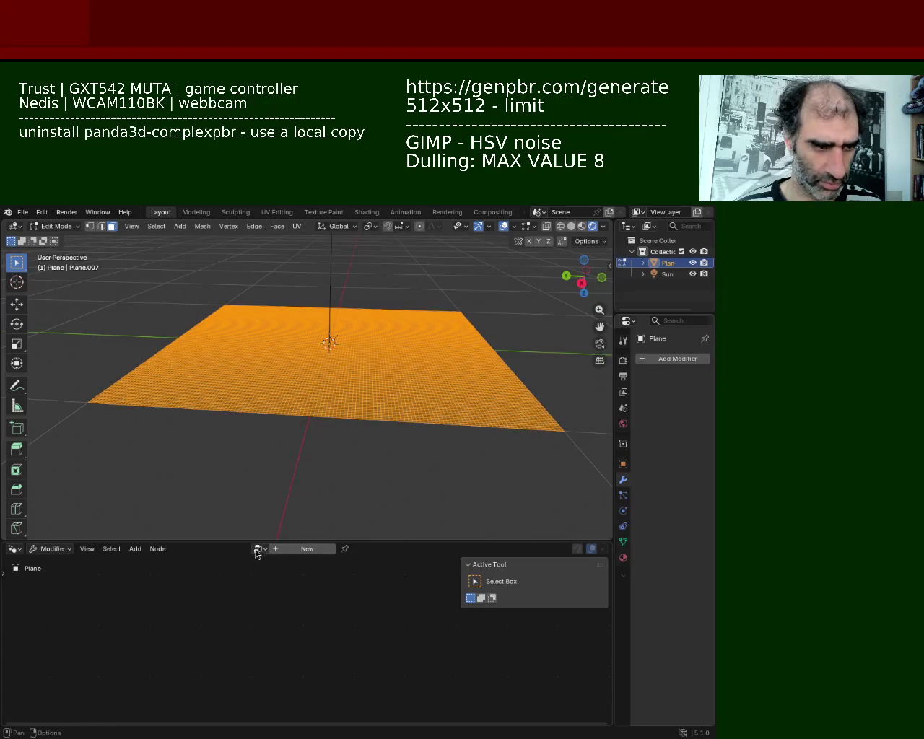
Assign the existing Geometry Nodes tree to the plane and view it in Solid shading
{"action": "left_click", "coordinate": [281, 550]}
{"action": "left_click", "coordinate": [240, 549]}
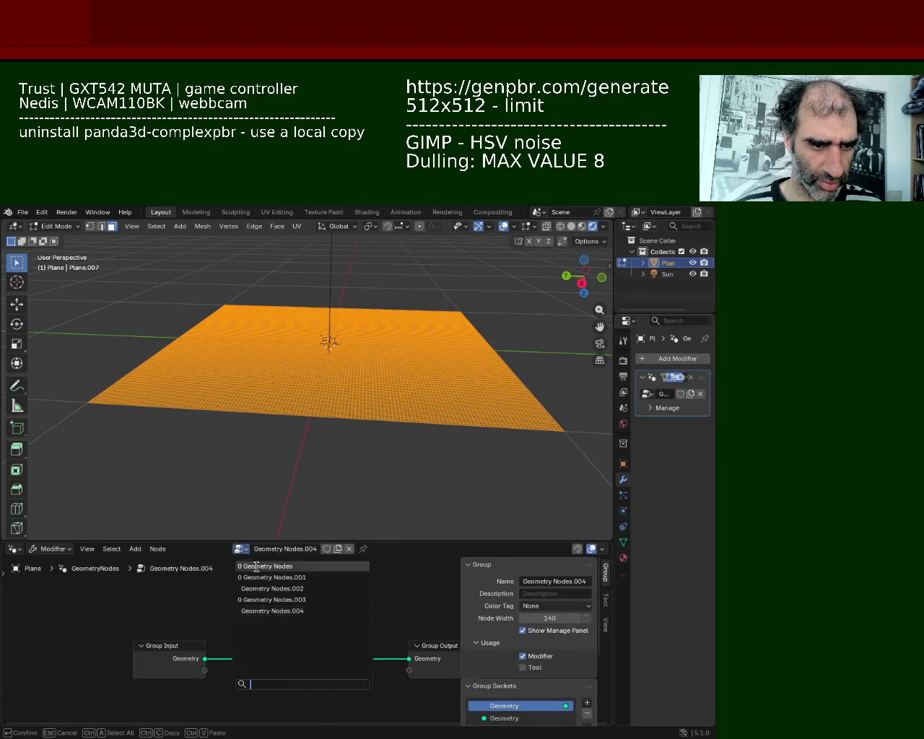
{"action": "left_click", "coordinate": [255, 563]}
{"action": "mouse_move", "coordinate": [241, 472]}
{"action": "middle_mouse_down"}
{"action": "mouse_move", "coordinate": [275, 383]}
{"action": "mouse_move", "coordinate": [198, 370]}
{"action": "middle_mouse_up"}
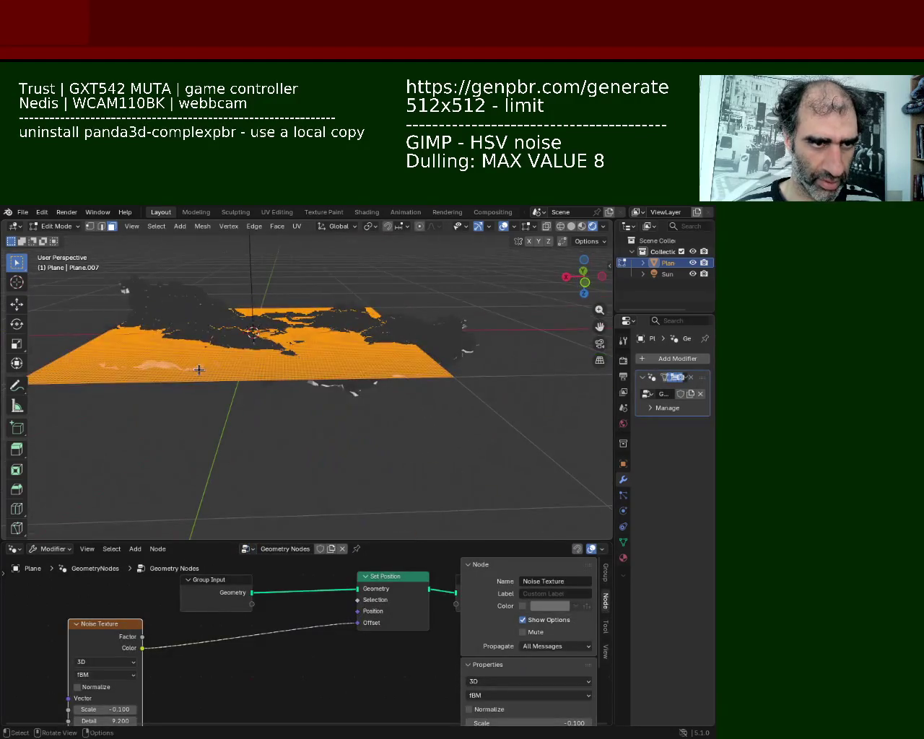
{"action": "left_click", "coordinate": [571, 226]}
{"action": "mouse_move", "coordinate": [311, 303]}
{"action": "middle_mouse_down"}
{"action": "mouse_move", "coordinate": [243, 346]}
{"action": "mouse_move", "coordinate": [281, 332]}
{"action": "middle_mouse_up"}
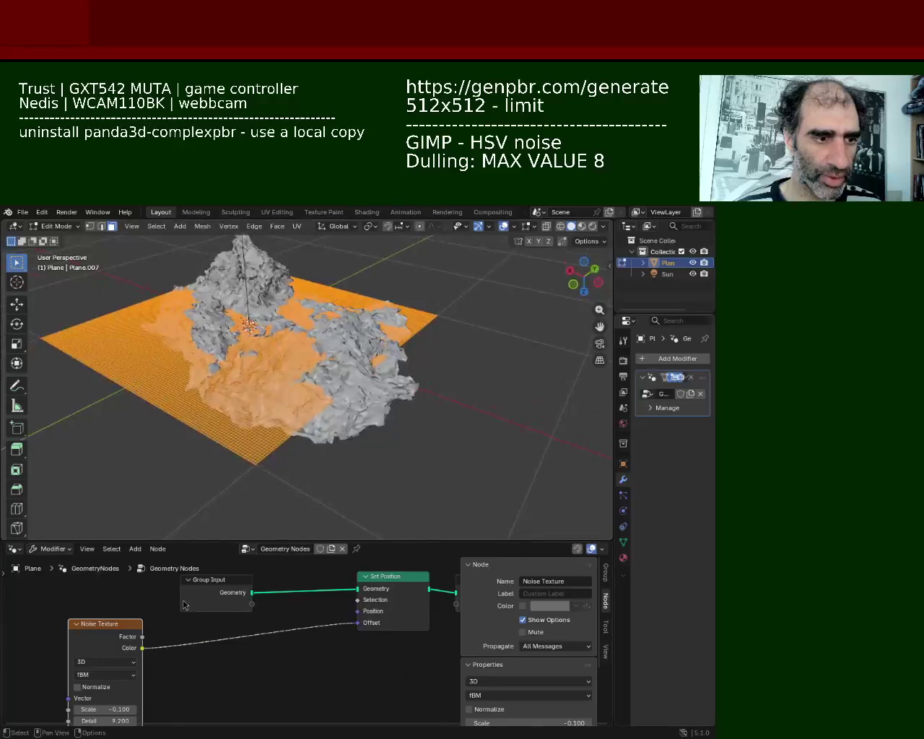
Set the Noise Texture Scale to 0.100 and Detail to 7.300, orbiting to inspect the terrain
{"action": "left_click_drag", "start_coordinate": [346, 541], "coordinate": [339, 462]}
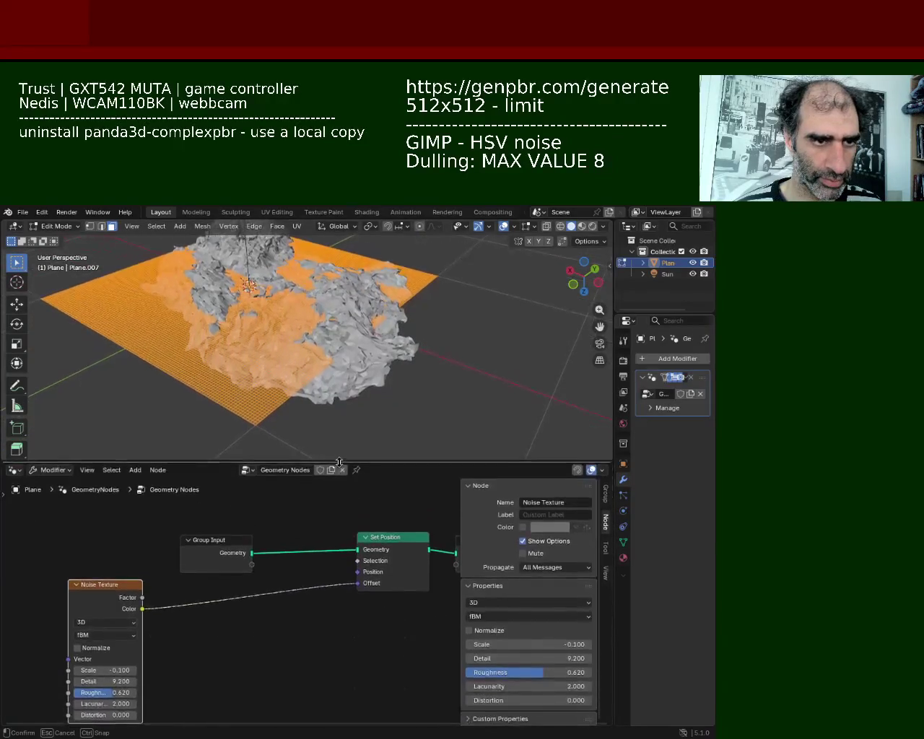
{"action": "mouse_move", "coordinate": [104, 671]}
{"action": "left_mouse_down"}
{"action": "mouse_move", "coordinate": [144, 671]}
{"action": "mouse_move", "coordinate": [116, 671]}
{"action": "left_mouse_up"}
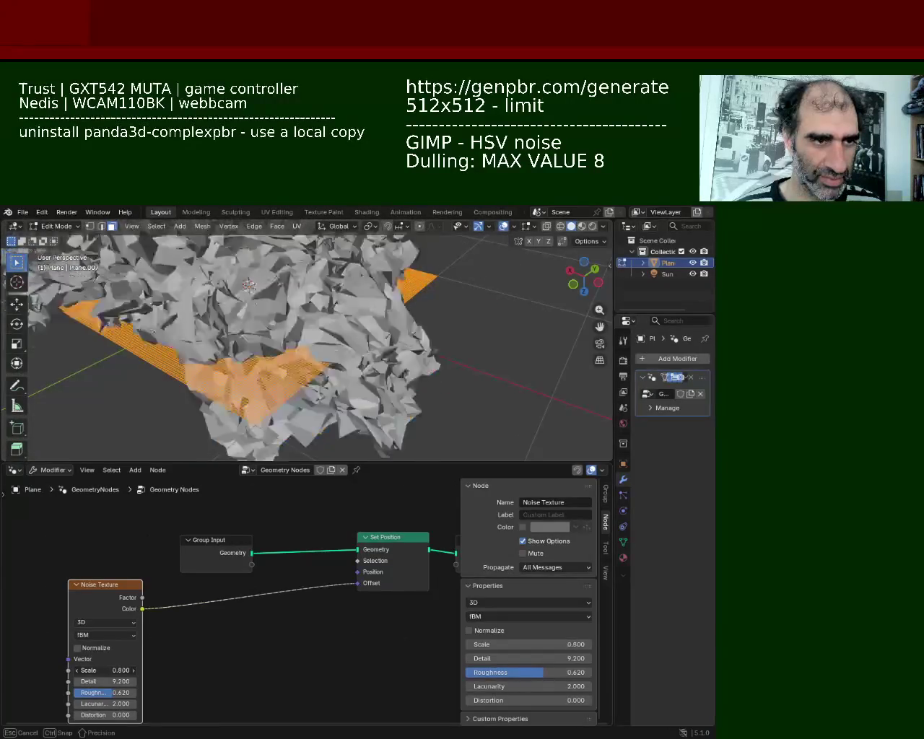
{"action": "mouse_move", "coordinate": [219, 451]}
{"action": "middle_mouse_down"}
{"action": "mouse_move", "coordinate": [115, 374]}
{"action": "mouse_move", "coordinate": [138, 356]}
{"action": "middle_mouse_up"}
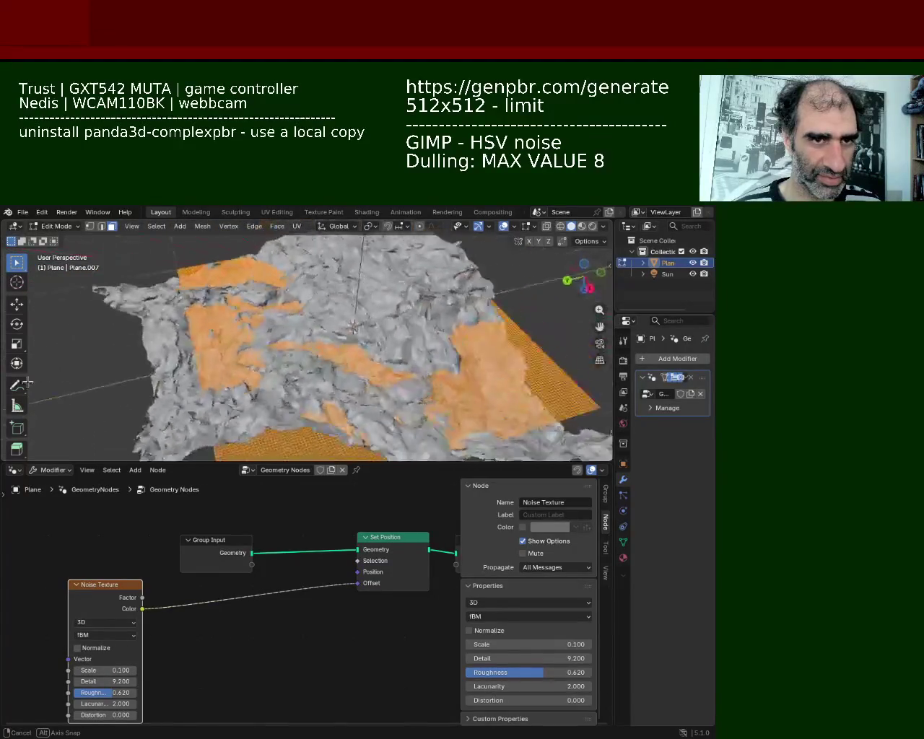
{"action": "left_click_drag", "start_coordinate": [105, 682], "coordinate": [86, 682]}
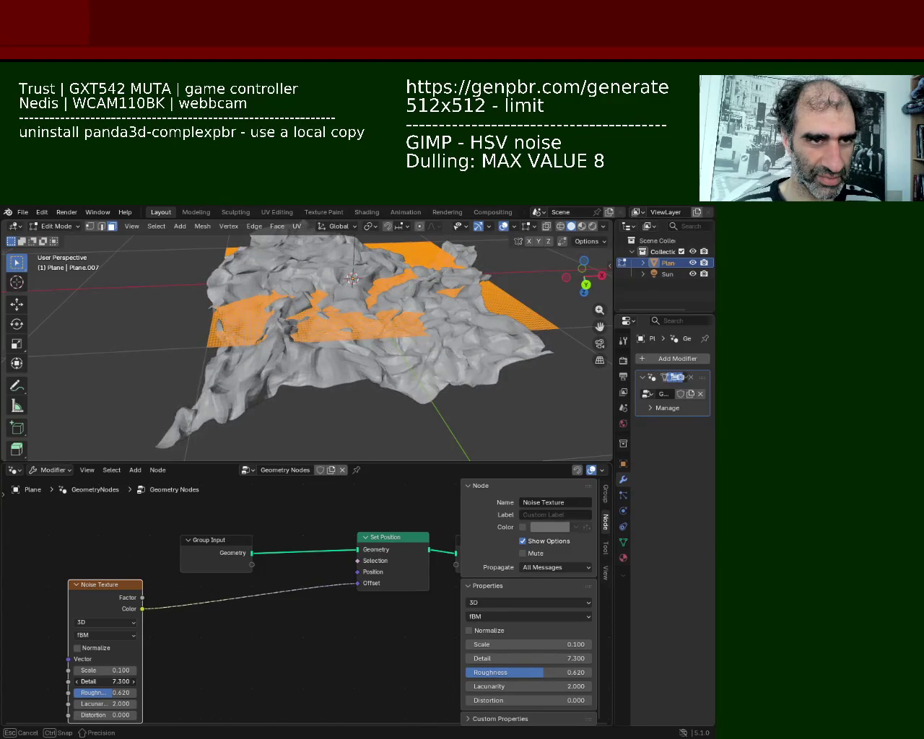
{"action": "mouse_move", "coordinate": [339, 303]}
{"action": "middle_mouse_down"}
{"action": "mouse_move", "coordinate": [354, 281]}
{"action": "mouse_move", "coordinate": [424, 321]}
{"action": "mouse_move", "coordinate": [404, 334]}
{"action": "middle_mouse_up"}
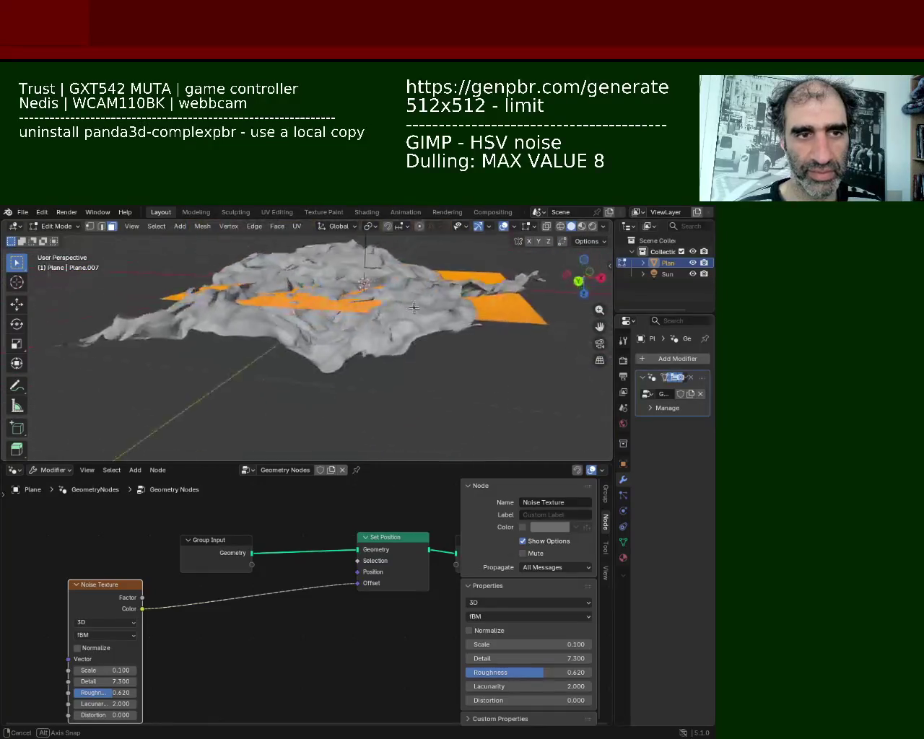
{"action": "scroll", "coordinate": [403, 334], "scroll_direction": "up", "scroll_amount": 5}
{"action": "scroll", "coordinate": [403, 335], "scroll_direction": "down", "scroll_amount": 3}
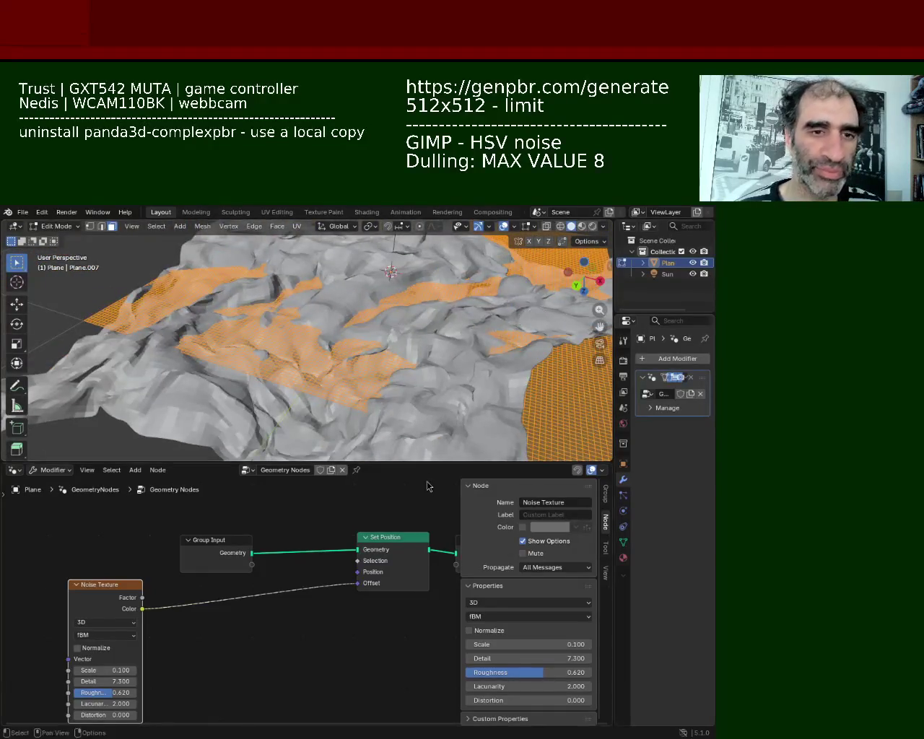
{"action": "left_click_drag", "start_coordinate": [437, 462], "coordinate": [438, 539]}
{"action": "mouse_move", "coordinate": [433, 498]}
{"action": "middle_mouse_down"}
{"action": "mouse_move", "coordinate": [382, 370]}
{"action": "mouse_move", "coordinate": [337, 326]}
{"action": "mouse_move", "coordinate": [377, 326]}
{"action": "middle_mouse_up"}
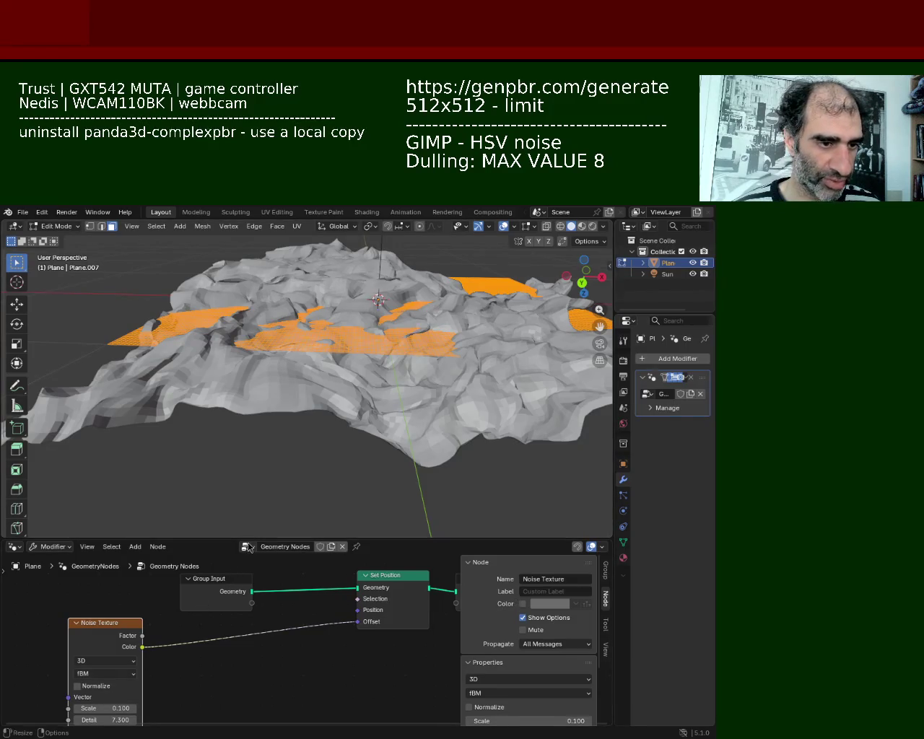
Set the Noise Texture Scale to -0.100 and turn off viewport overlays to show plain rock
{"action": "left_click_drag", "start_coordinate": [248, 540], "coordinate": [241, 426]}
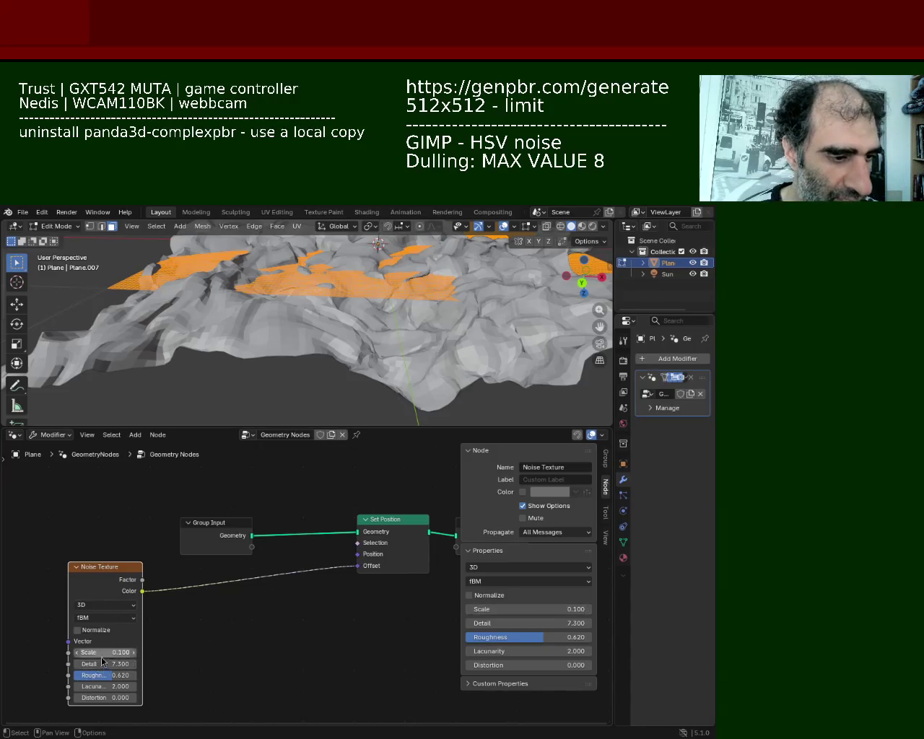
{"action": "left_click_drag", "start_coordinate": [100, 658], "coordinate": [84, 652]}
{"action": "mouse_move", "coordinate": [248, 402]}
{"action": "middle_mouse_down"}
{"action": "mouse_move", "coordinate": [326, 320]}
{"action": "mouse_move", "coordinate": [222, 365]}
{"action": "mouse_move", "coordinate": [325, 289]}
{"action": "middle_mouse_up"}
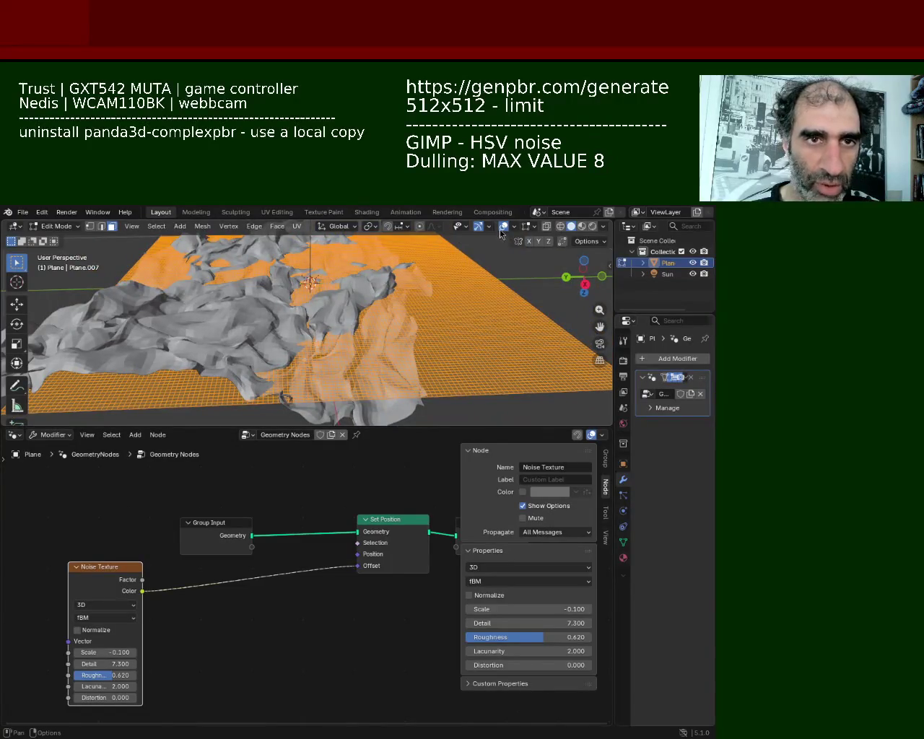
{"action": "left_click", "coordinate": [504, 226]}
{"action": "mouse_move", "coordinate": [479, 238]}
{"action": "middle_mouse_down"}
{"action": "mouse_move", "coordinate": [466, 324]}
{"action": "mouse_move", "coordinate": [343, 323]}
{"action": "middle_mouse_up"}
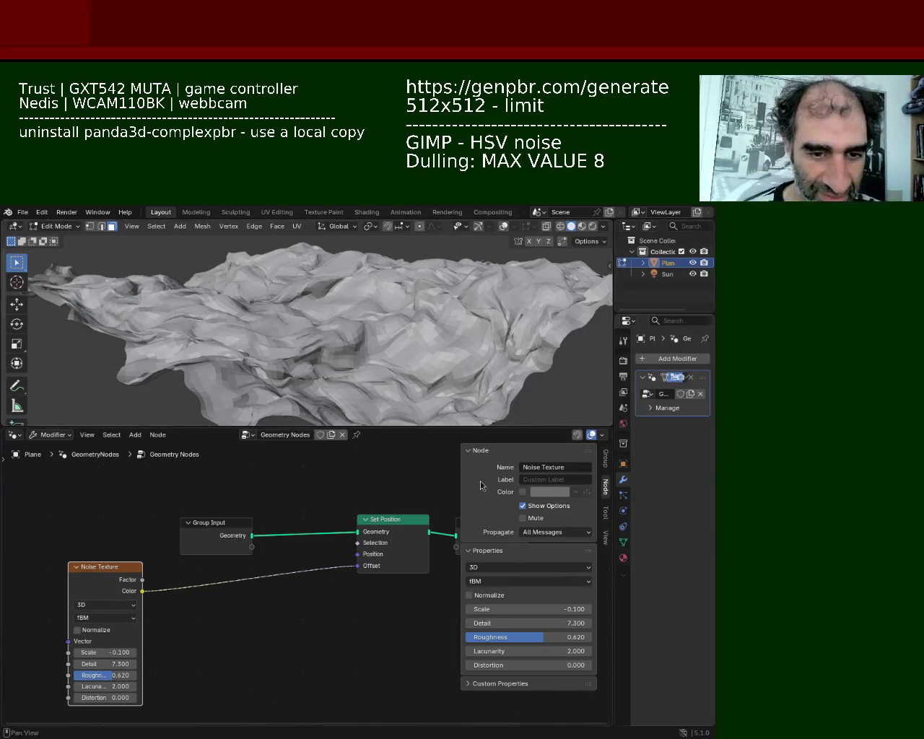
Enlarge the 3D view and try noise Roughness values around 0.620 while orbiting the terrain
{"action": "left_click_drag", "start_coordinate": [435, 428], "coordinate": [435, 504]}
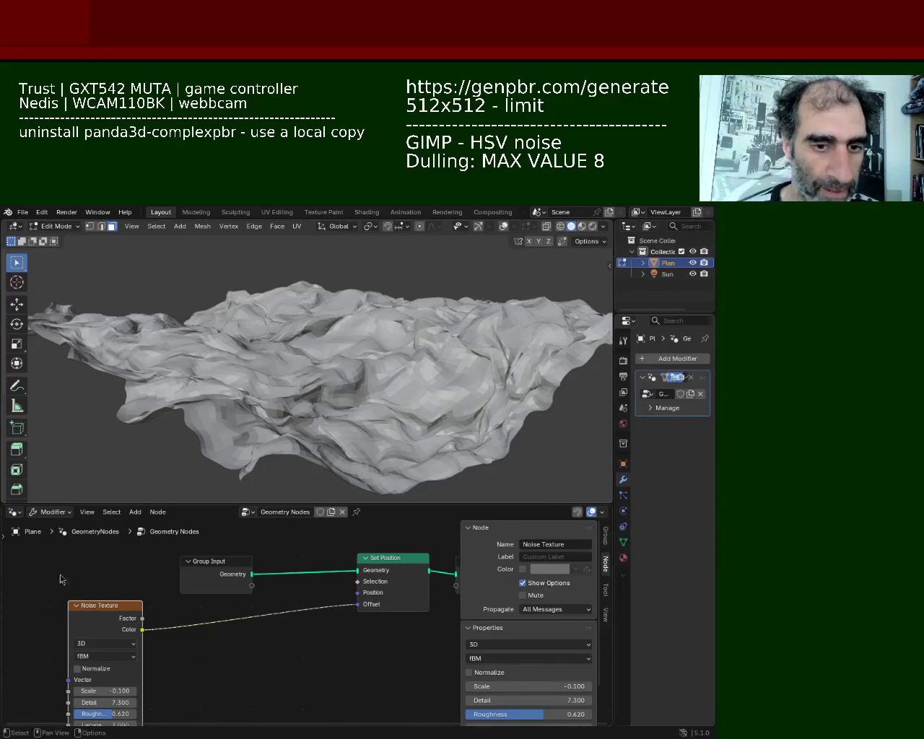
{"action": "mouse_move", "coordinate": [105, 718]}
{"action": "left_mouse_down"}
{"action": "mouse_move", "coordinate": [117, 718]}
{"action": "mouse_move", "coordinate": [103, 718]}
{"action": "mouse_move", "coordinate": [109, 705]}
{"action": "mouse_move", "coordinate": [123, 706]}
{"action": "mouse_move", "coordinate": [107, 703]}
{"action": "left_mouse_up"}
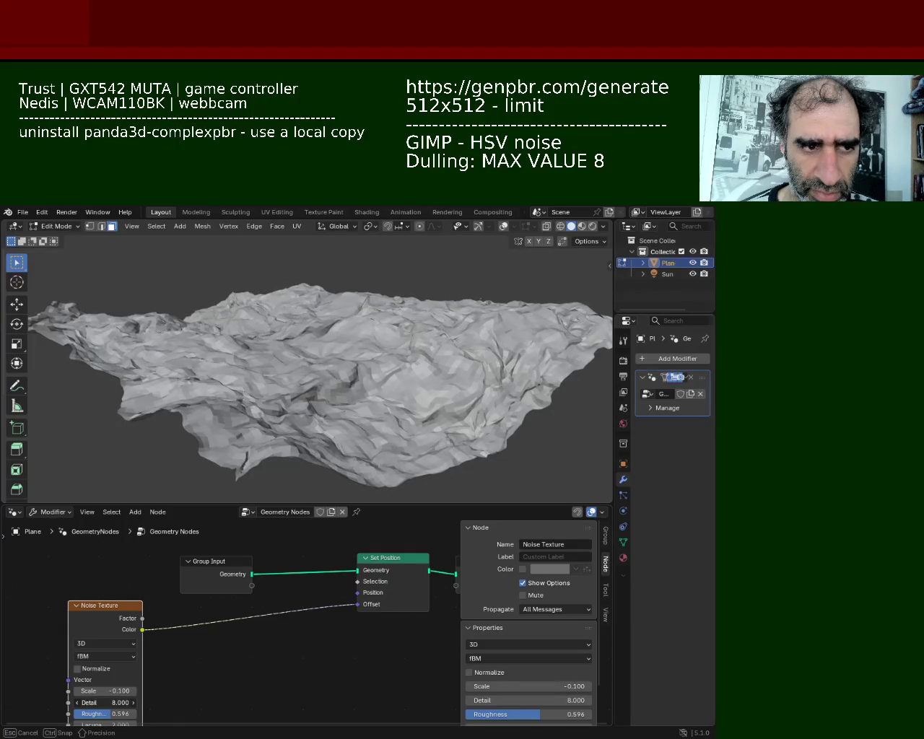
{"action": "mouse_move", "coordinate": [289, 361]}
{"action": "middle_mouse_down"}
{"action": "mouse_move", "coordinate": [286, 348]}
{"action": "mouse_move", "coordinate": [516, 332]}
{"action": "mouse_move", "coordinate": [417, 348]}
{"action": "mouse_move", "coordinate": [456, 384]}
{"action": "mouse_move", "coordinate": [428, 351]}
{"action": "middle_mouse_up"}
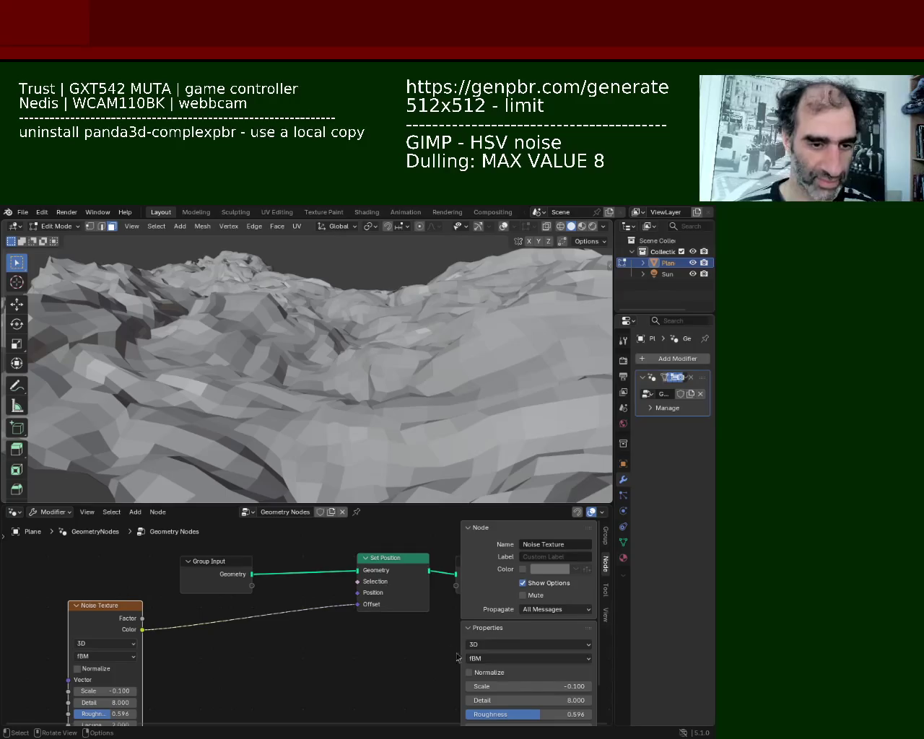
{"action": "mouse_move", "coordinate": [105, 715]}
{"action": "left_mouse_down"}
{"action": "mouse_move", "coordinate": [123, 715]}
{"action": "mouse_move", "coordinate": [107, 715]}
{"action": "left_mouse_up"}
{"action": "mouse_move", "coordinate": [216, 405]}
{"action": "middle_mouse_down"}
{"action": "mouse_move", "coordinate": [153, 409]}
{"action": "mouse_move", "coordinate": [477, 435]}
{"action": "mouse_move", "coordinate": [432, 429]}
{"action": "mouse_move", "coordinate": [444, 438]}
{"action": "middle_mouse_up"}
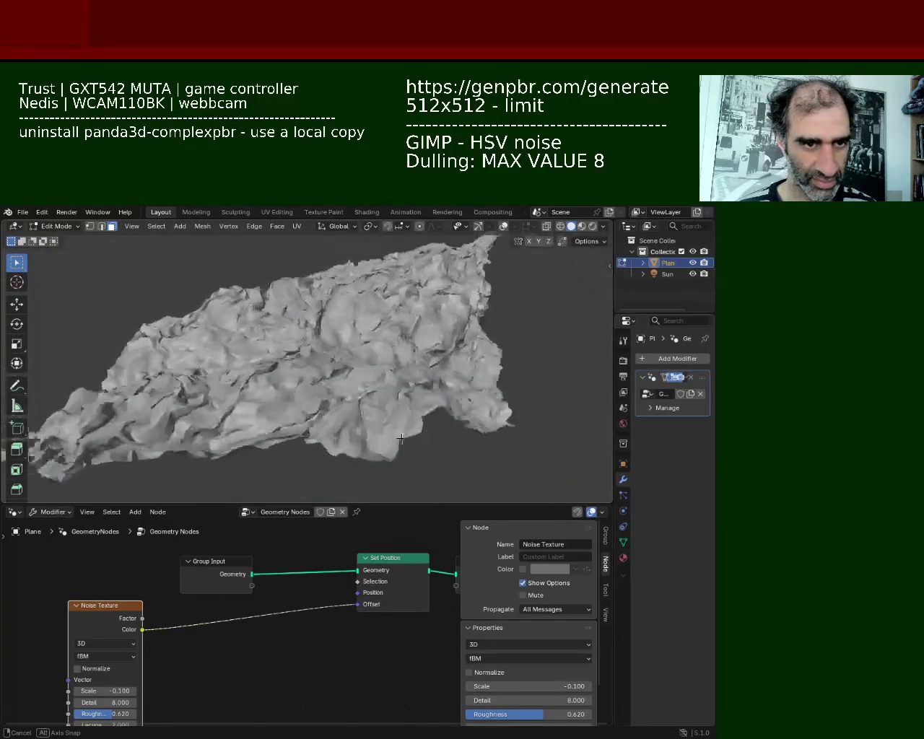
{"action": "middle_click_drag", "start_coordinate": [443, 439], "coordinate": [310, 392]}
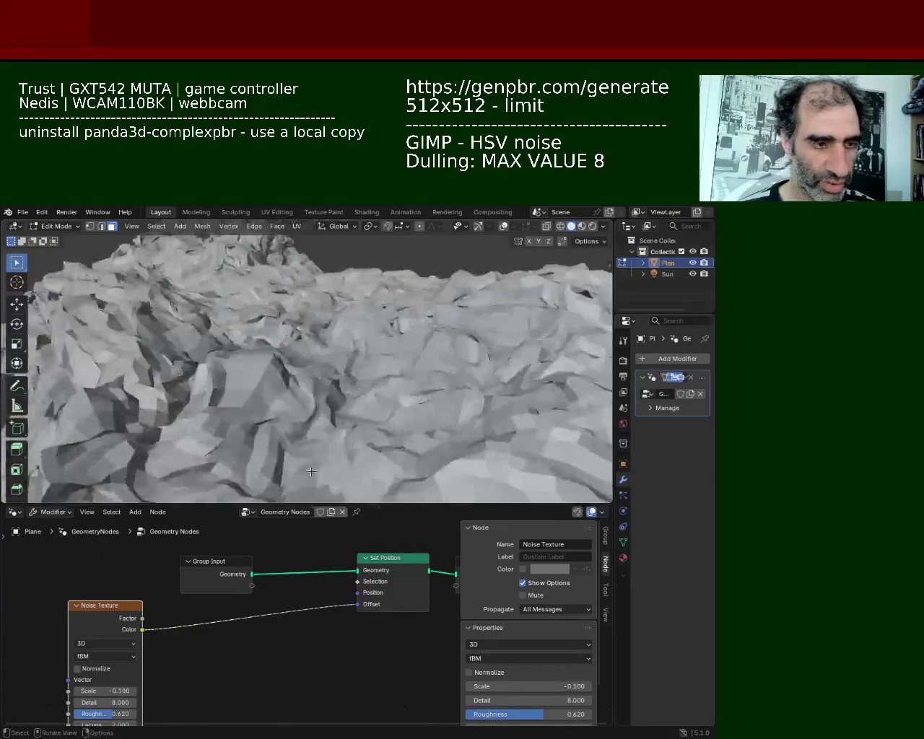
{"action": "left_click_drag", "start_coordinate": [105, 712], "coordinate": [87, 713]}
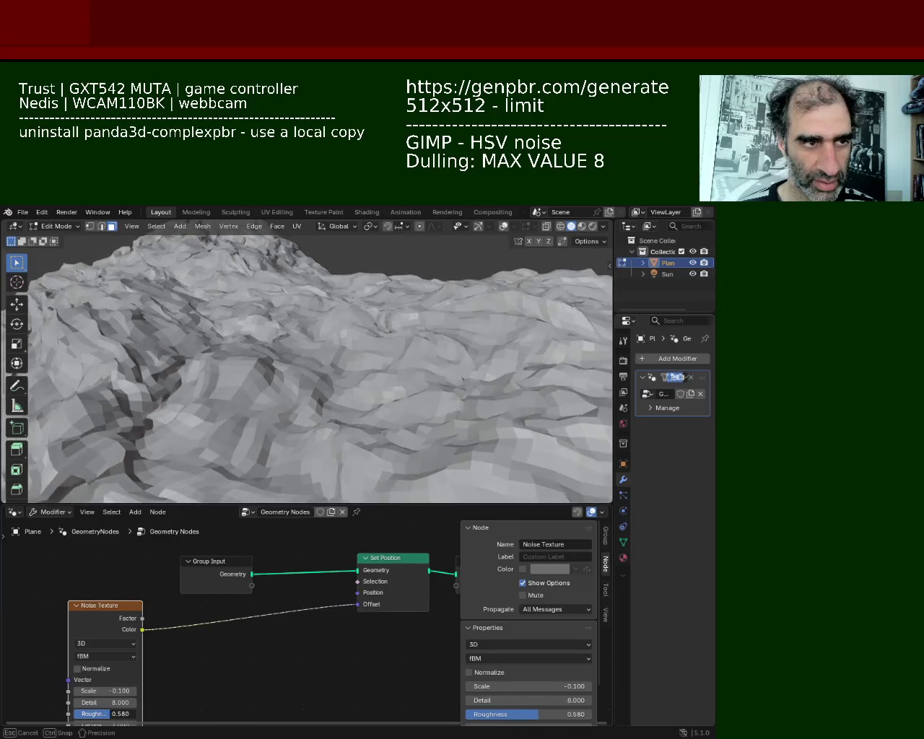
Settle the noise Roughness at 0.580 and start adjusting Detail, orbiting to check the terrain
{"action": "mouse_move", "coordinate": [379, 349]}
{"action": "middle_mouse_down"}
{"action": "mouse_move", "coordinate": [397, 409]}
{"action": "mouse_move", "coordinate": [265, 333]}
{"action": "mouse_move", "coordinate": [368, 331]}
{"action": "middle_mouse_up"}
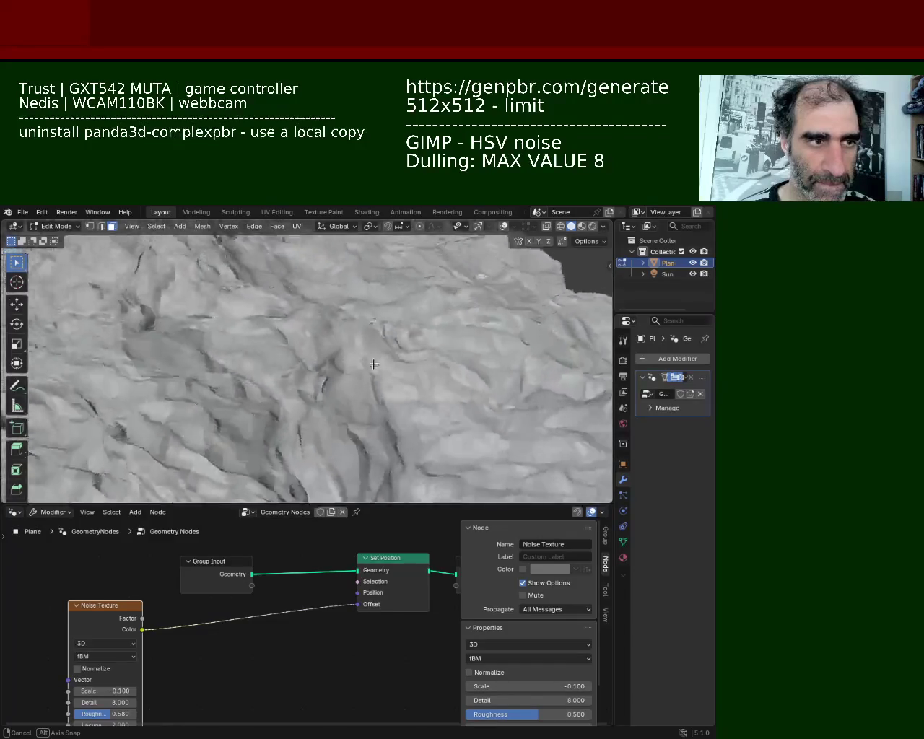
{"action": "middle_click_drag", "start_coordinate": [368, 330], "coordinate": [310, 339]}
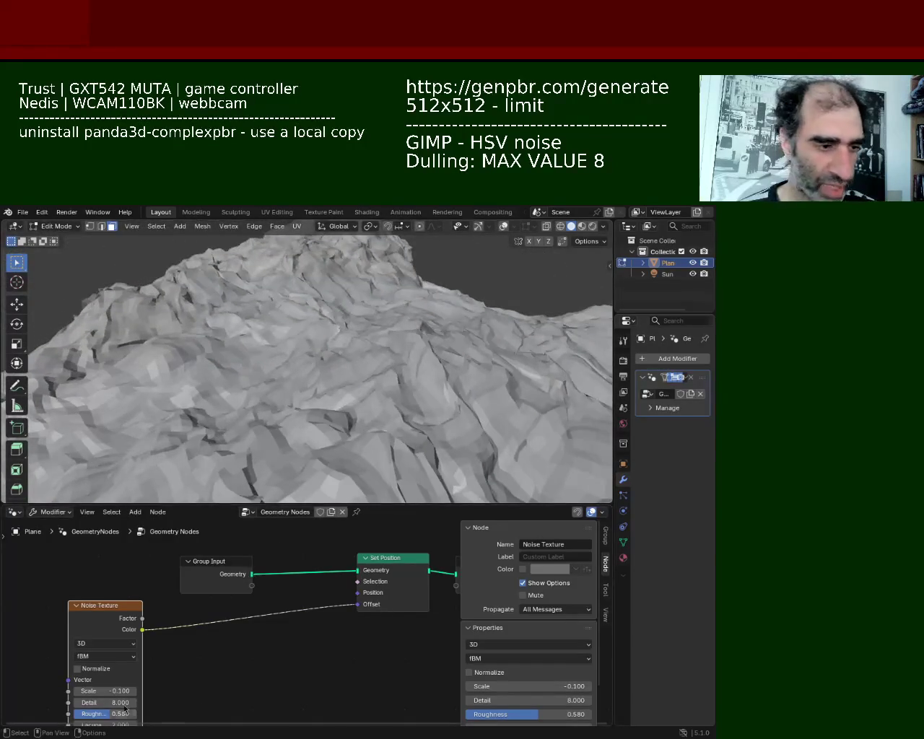
{"action": "left_click_drag", "start_coordinate": [124, 614], "coordinate": [116, 590]}
{"action": "mouse_move", "coordinate": [94, 690]}
{"action": "left_mouse_down"}
{"action": "mouse_move", "coordinate": [126, 690]}
{"action": "mouse_move", "coordinate": [99, 687]}
{"action": "left_mouse_up"}
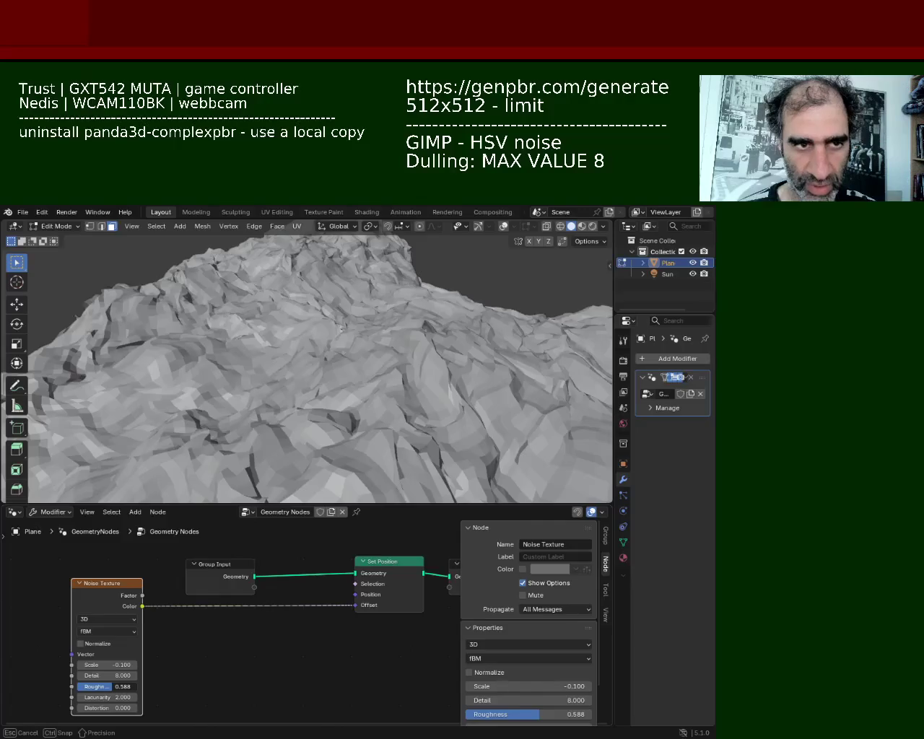
{"action": "mouse_move", "coordinate": [102, 687]}
{"action": "left_mouse_down"}
{"action": "mouse_move", "coordinate": [115, 687]}
{"action": "mouse_move", "coordinate": [101, 686]}
{"action": "left_mouse_up"}
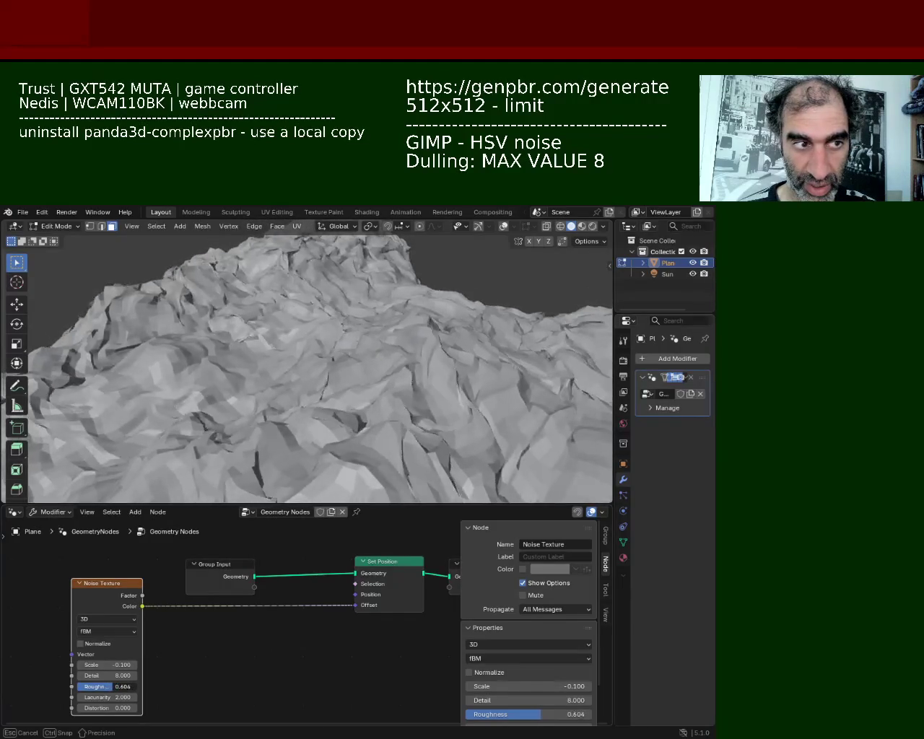
{"action": "mouse_move", "coordinate": [231, 396]}
{"action": "middle_mouse_down"}
{"action": "mouse_move", "coordinate": [286, 418]}
{"action": "mouse_move", "coordinate": [238, 463]}
{"action": "middle_mouse_up"}
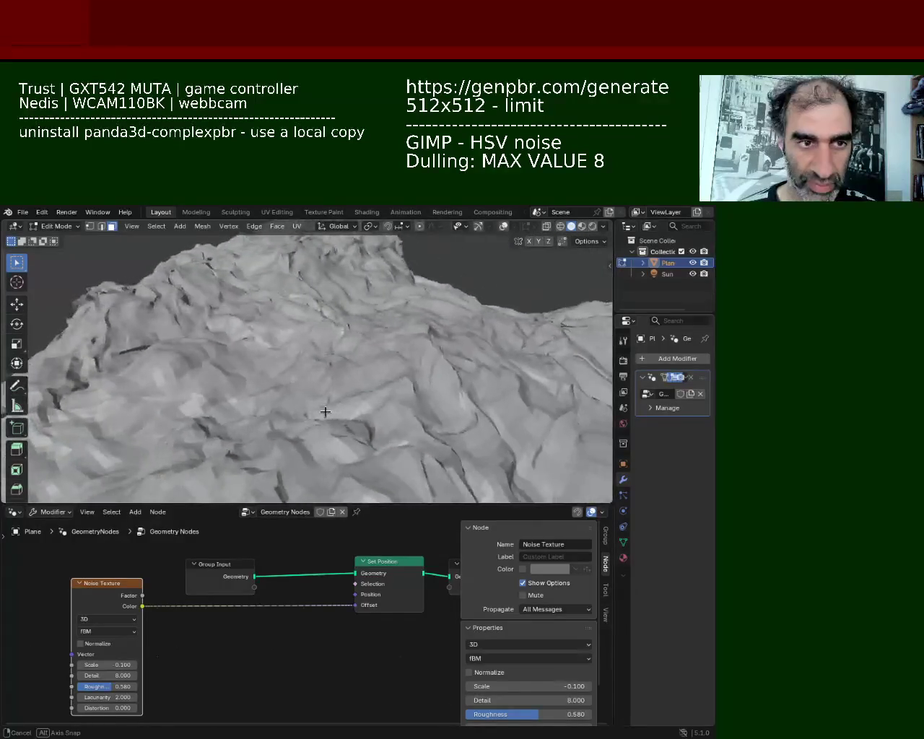
{"action": "mouse_move", "coordinate": [90, 679]}
{"action": "left_mouse_down"}
{"action": "mouse_move", "coordinate": [115, 679]}
{"action": "mouse_move", "coordinate": [90, 676]}
{"action": "mouse_move", "coordinate": [115, 676]}
{"action": "mouse_move", "coordinate": [101, 676]}
{"action": "left_mouse_up"}
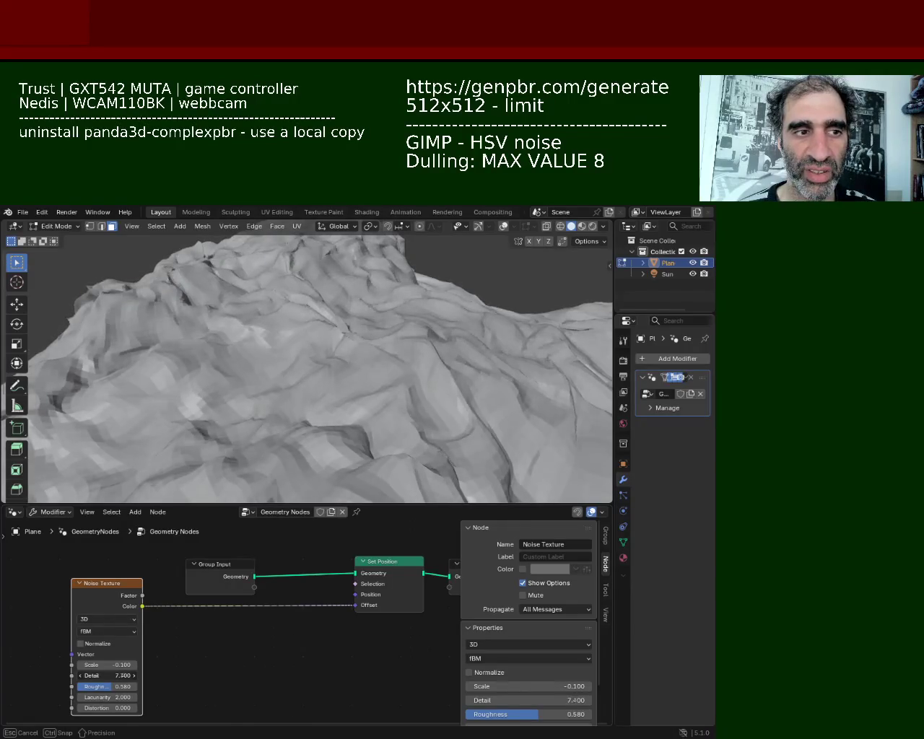
Push noise Detail up to 12.6, bring it back to 8.000, and orbit to inspect
{"action": "left_click_drag", "start_coordinate": [108, 676], "coordinate": [123, 676]}
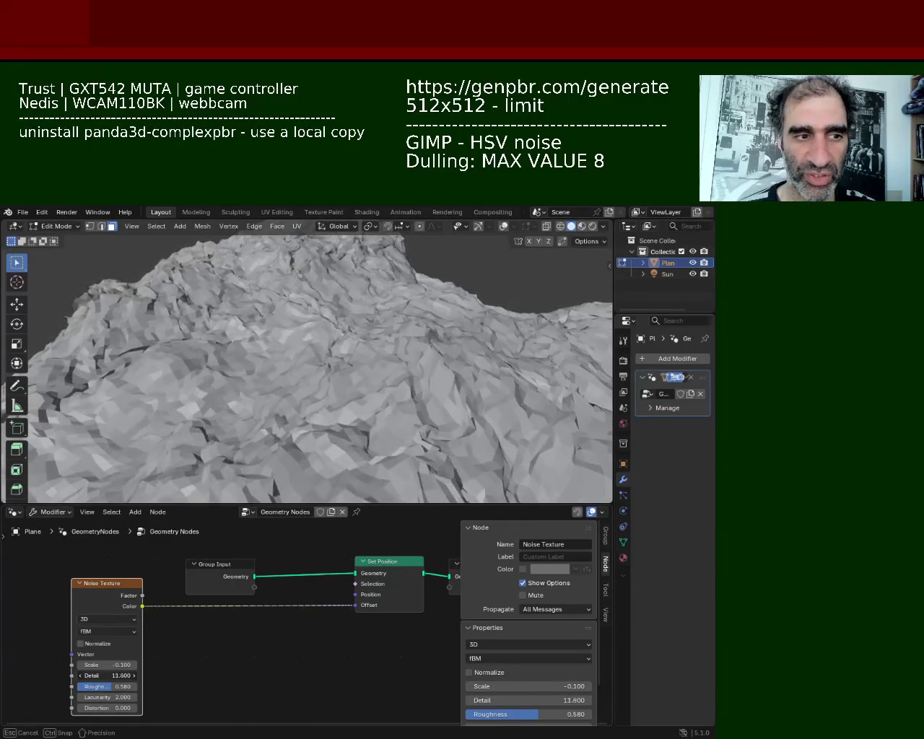
{"action": "mouse_move", "coordinate": [207, 398]}
{"action": "middle_mouse_down"}
{"action": "mouse_move", "coordinate": [199, 408]}
{"action": "mouse_move", "coordinate": [357, 359]}
{"action": "mouse_move", "coordinate": [131, 603]}
{"action": "middle_mouse_up"}
{"action": "mouse_move", "coordinate": [109, 676]}
{"action": "left_mouse_down"}
{"action": "mouse_move", "coordinate": [80, 676]}
{"action": "mouse_move", "coordinate": [111, 676]}
{"action": "left_mouse_up"}
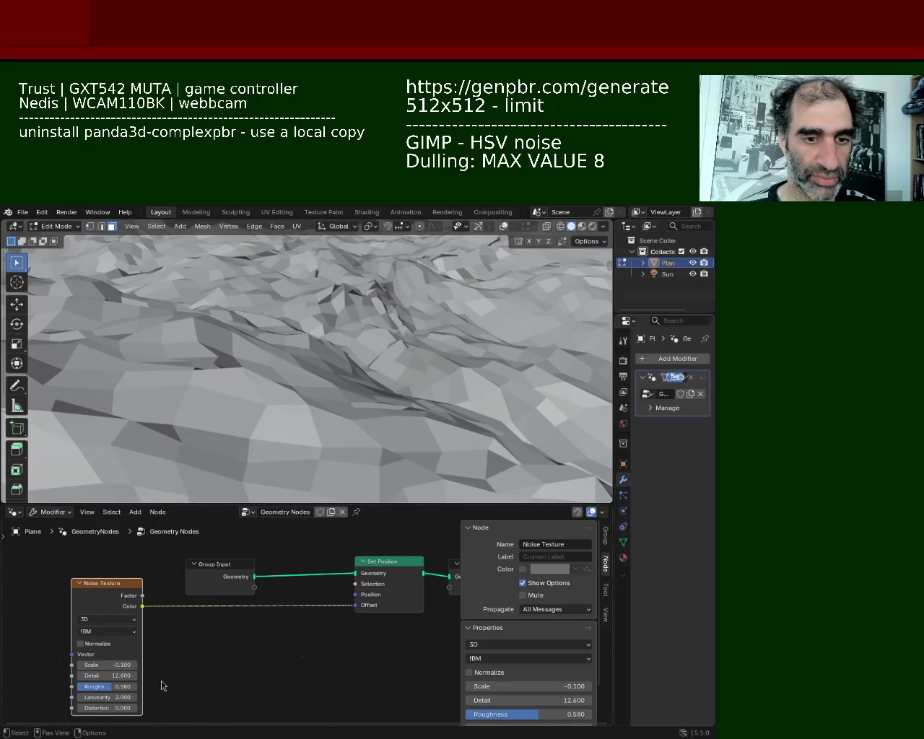
{"action": "left_click_drag", "start_coordinate": [98, 677], "coordinate": [69, 677]}
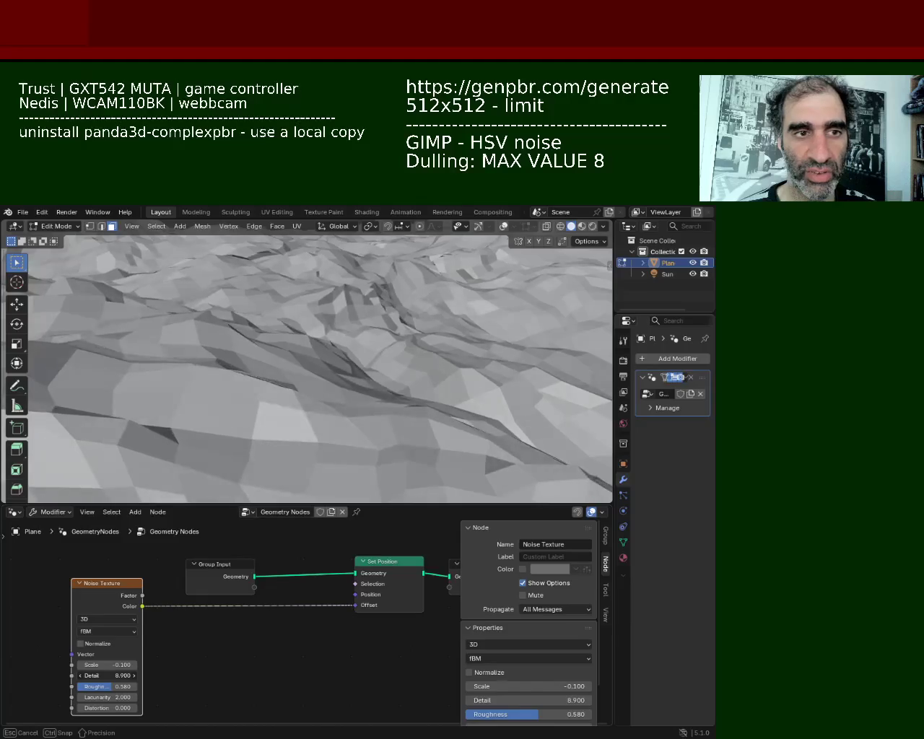
{"action": "left_click_drag", "start_coordinate": [108, 676], "coordinate": [101, 676]}
{"action": "mouse_move", "coordinate": [306, 366]}
{"action": "middle_mouse_down"}
{"action": "mouse_move", "coordinate": [295, 357]}
{"action": "mouse_move", "coordinate": [265, 376]}
{"action": "mouse_move", "coordinate": [290, 359]}
{"action": "mouse_move", "coordinate": [269, 359]}
{"action": "mouse_move", "coordinate": [306, 356]}
{"action": "mouse_move", "coordinate": [315, 334]}
{"action": "mouse_move", "coordinate": [149, 354]}
{"action": "mouse_move", "coordinate": [65, 380]}
{"action": "mouse_move", "coordinate": [280, 346]}
{"action": "mouse_move", "coordinate": [301, 347]}
{"action": "mouse_move", "coordinate": [305, 366]}
{"action": "mouse_move", "coordinate": [417, 301]}
{"action": "middle_mouse_up"}
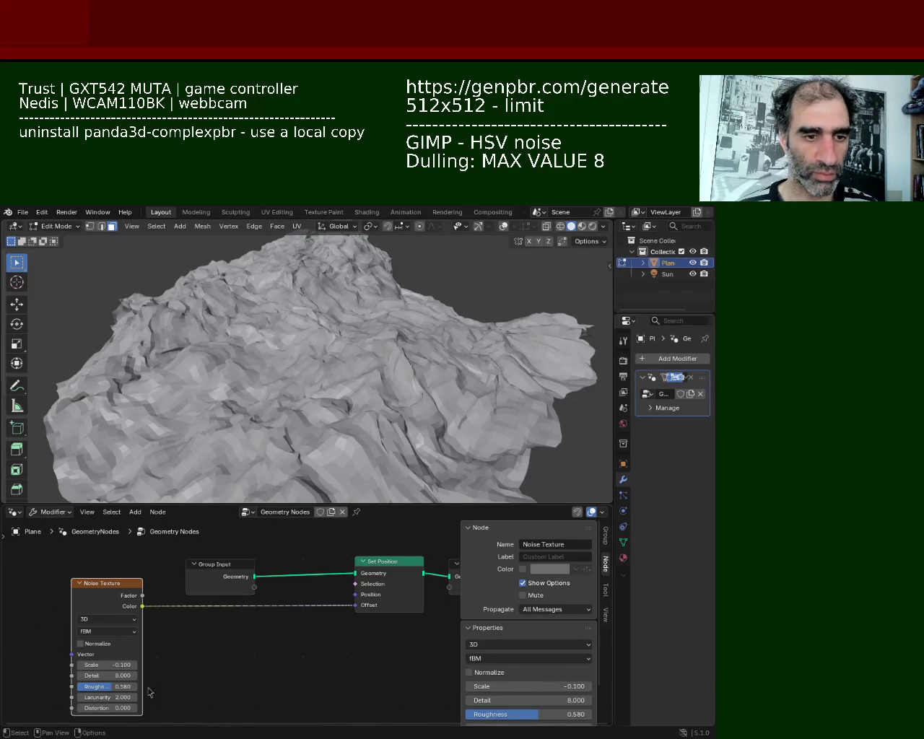
Try several noise Roughness values and settle on 0.588, checking low side views
{"action": "mouse_move", "coordinate": [106, 690]}
{"action": "left_mouse_down"}
{"action": "mouse_move", "coordinate": [98, 689]}
{"action": "mouse_move", "coordinate": [112, 687]}
{"action": "left_mouse_up"}
{"action": "mouse_move", "coordinate": [217, 405]}
{"action": "middle_mouse_down"}
{"action": "mouse_move", "coordinate": [192, 341]}
{"action": "mouse_move", "coordinate": [342, 361]}
{"action": "middle_mouse_up"}
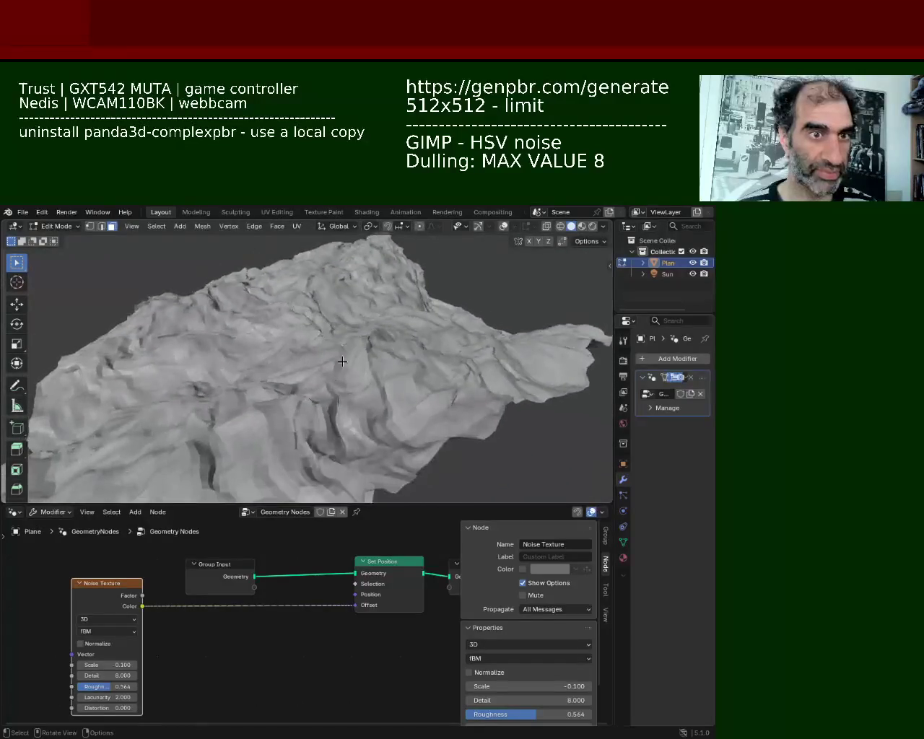
{"action": "mouse_move", "coordinate": [106, 692]}
{"action": "left_mouse_down"}
{"action": "mouse_move", "coordinate": [126, 692]}
{"action": "mouse_move", "coordinate": [117, 687]}
{"action": "left_mouse_up"}
{"action": "mouse_move", "coordinate": [210, 419]}
{"action": "middle_mouse_down"}
{"action": "mouse_move", "coordinate": [210, 362]}
{"action": "mouse_move", "coordinate": [373, 361]}
{"action": "middle_mouse_up"}
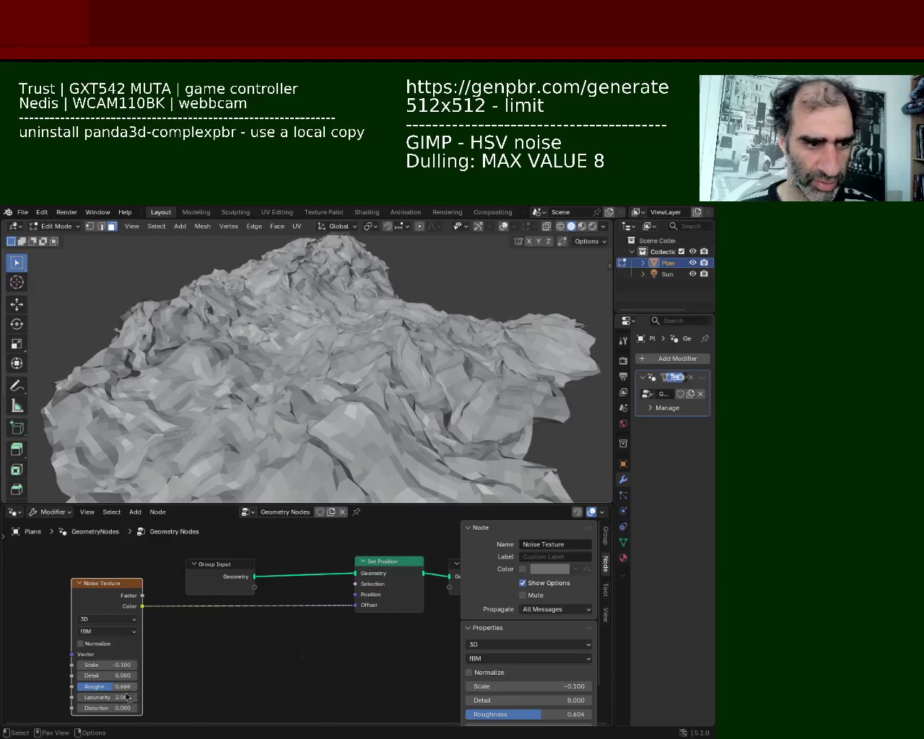
{"action": "left_click_drag", "start_coordinate": [110, 692], "coordinate": [106, 687]}
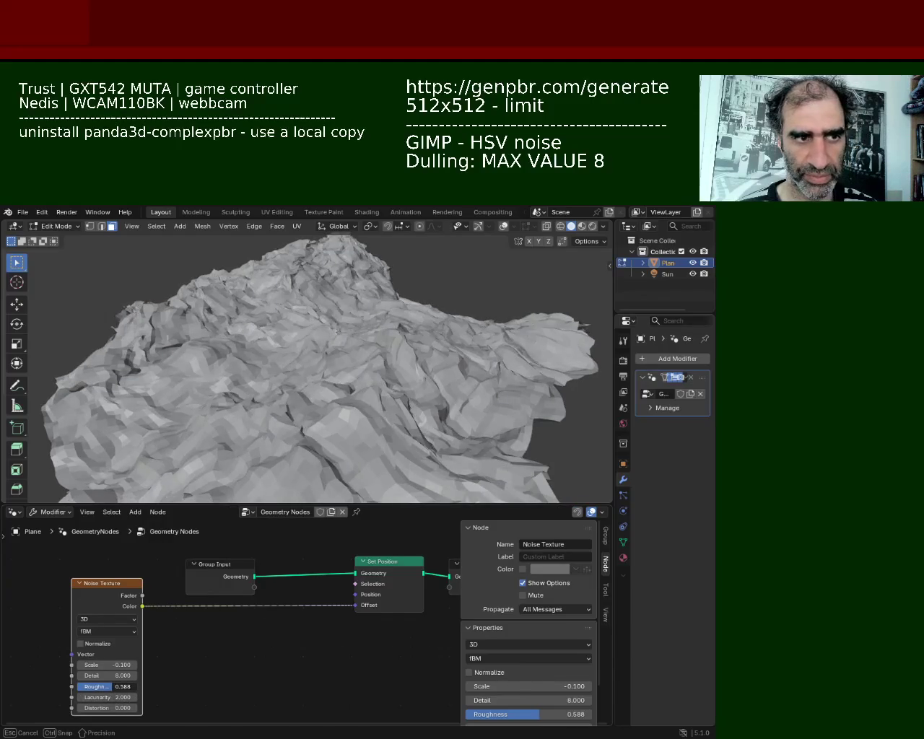
{"action": "mouse_move", "coordinate": [416, 324]}
{"action": "middle_mouse_down"}
{"action": "mouse_move", "coordinate": [387, 315]}
{"action": "mouse_move", "coordinate": [313, 378]}
{"action": "mouse_move", "coordinate": [452, 368]}
{"action": "mouse_move", "coordinate": [337, 374]}
{"action": "mouse_move", "coordinate": [340, 315]}
{"action": "mouse_move", "coordinate": [356, 359]}
{"action": "mouse_move", "coordinate": [324, 388]}
{"action": "mouse_move", "coordinate": [437, 384]}
{"action": "mouse_move", "coordinate": [417, 309]}
{"action": "middle_mouse_up"}
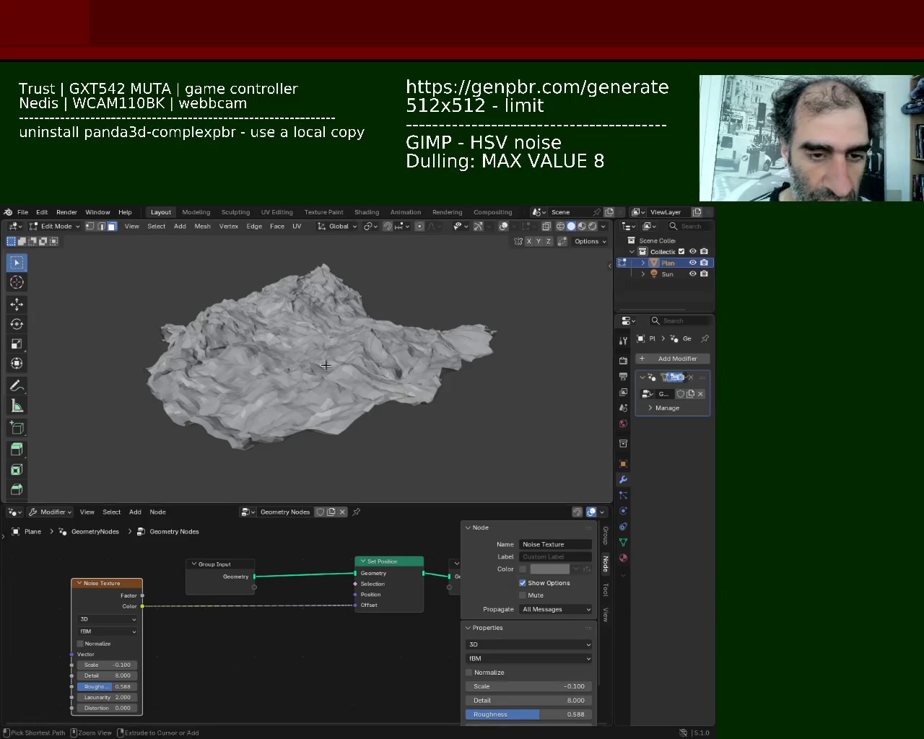
Zoom in close and pull back to inspect the terrain surface from low angles
{"action": "scroll", "coordinate": [346, 315], "scroll_direction": "up", "scroll_amount": 5}
{"action": "middle_click_drag", "start_coordinate": [499, 363], "coordinate": [532, 333]}
{"action": "scroll", "coordinate": [469, 361], "scroll_direction": "down", "scroll_amount": 8}
{"action": "mouse_move", "coordinate": [407, 388]}
{"action": "middle_mouse_down"}
{"action": "mouse_move", "coordinate": [186, 393]}
{"action": "mouse_move", "coordinate": [312, 387]}
{"action": "middle_mouse_up"}
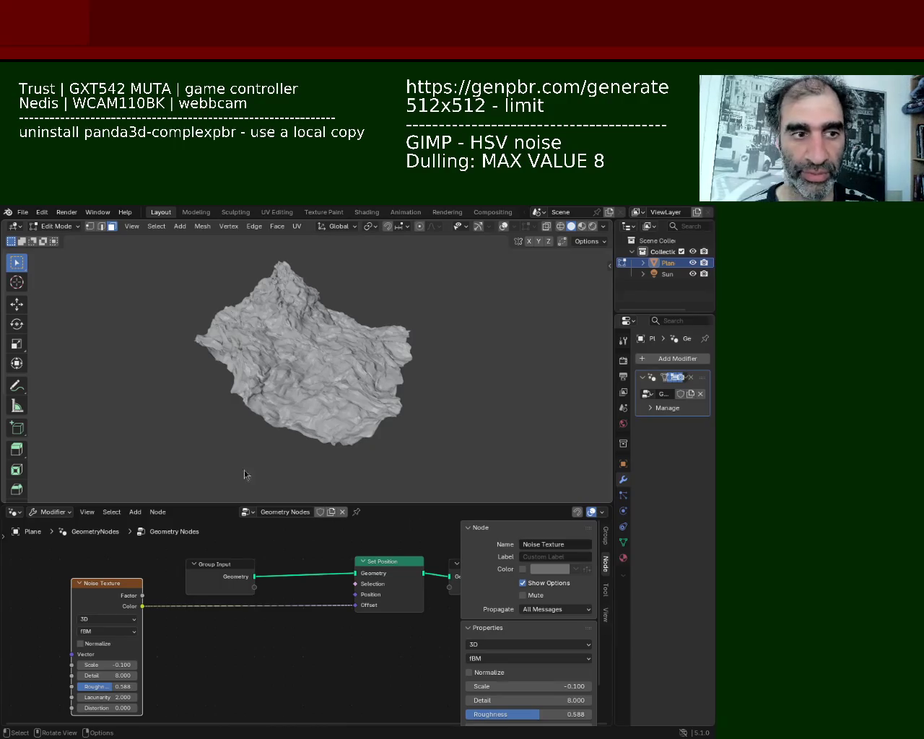
{"action": "mouse_move", "coordinate": [332, 361]}
{"action": "middle_mouse_down"}
{"action": "mouse_move", "coordinate": [341, 332]}
{"action": "mouse_move", "coordinate": [312, 344]}
{"action": "mouse_move", "coordinate": [388, 369]}
{"action": "mouse_move", "coordinate": [431, 361]}
{"action": "mouse_move", "coordinate": [445, 399]}
{"action": "middle_mouse_up"}
{"action": "scroll", "coordinate": [340, 339], "scroll_direction": "up", "scroll_amount": 5}
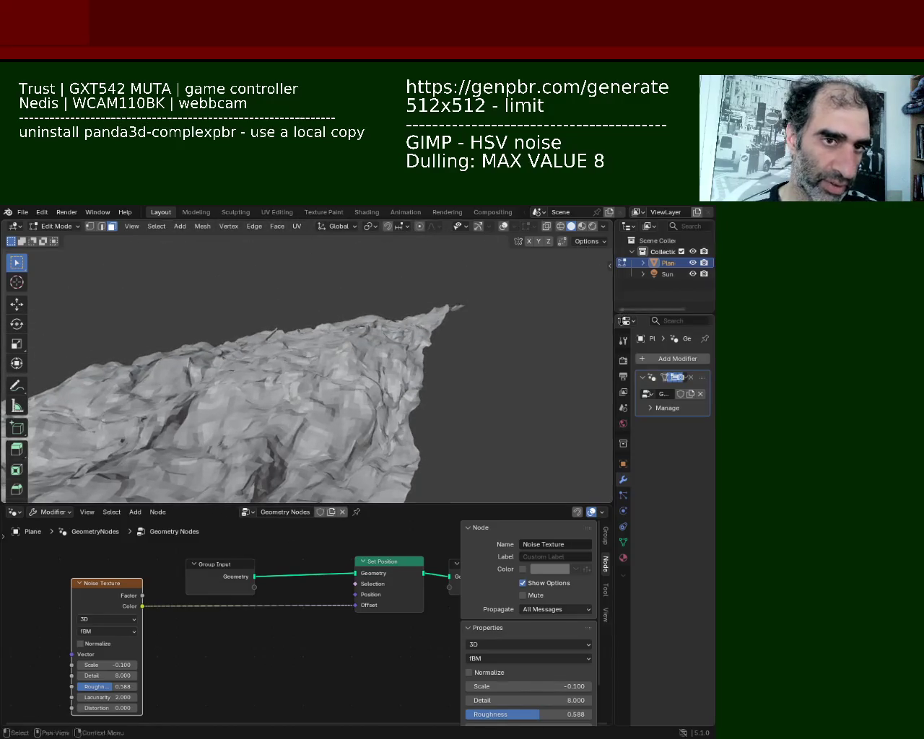
{"action": "mouse_move", "coordinate": [465, 261]}
{"action": "middle_mouse_down"}
{"action": "mouse_move", "coordinate": [486, 316]}
{"action": "mouse_move", "coordinate": [435, 326]}
{"action": "middle_mouse_up"}
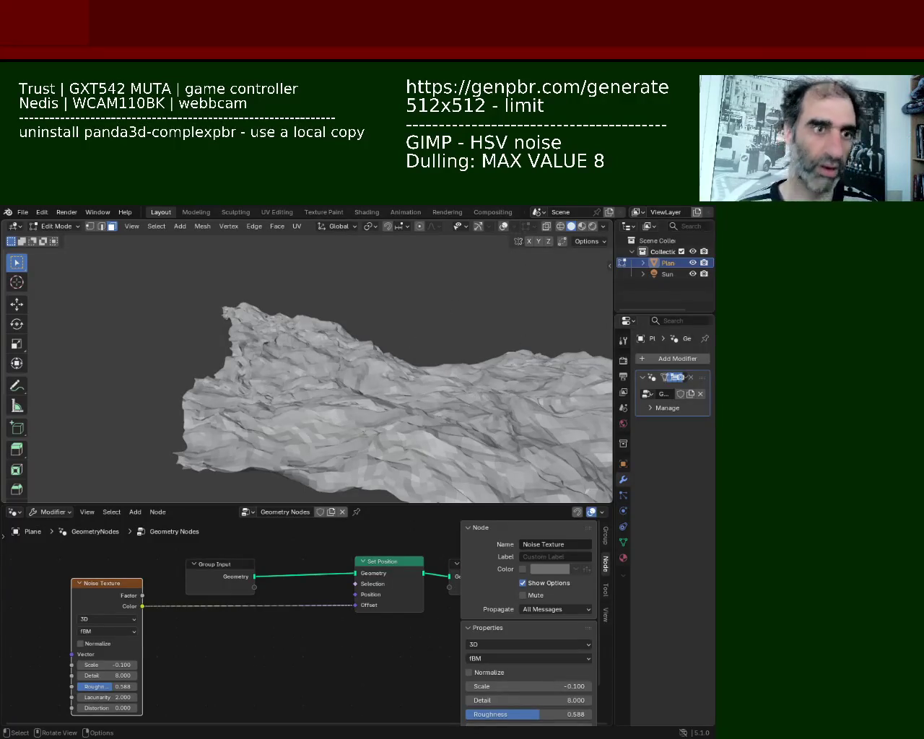
Orbit around the terrain peak and lower the noise Roughness to 0.548
{"action": "middle_click_drag", "start_coordinate": [433, 434], "coordinate": [355, 354]}
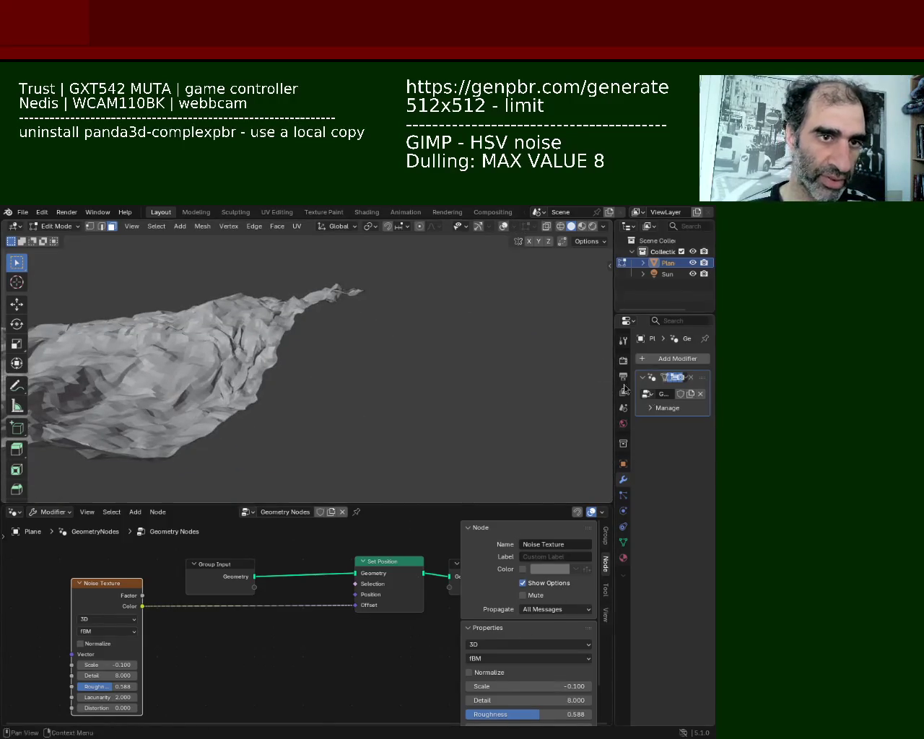
{"action": "scroll", "coordinate": [367, 369], "scroll_direction": "up", "scroll_amount": 4}
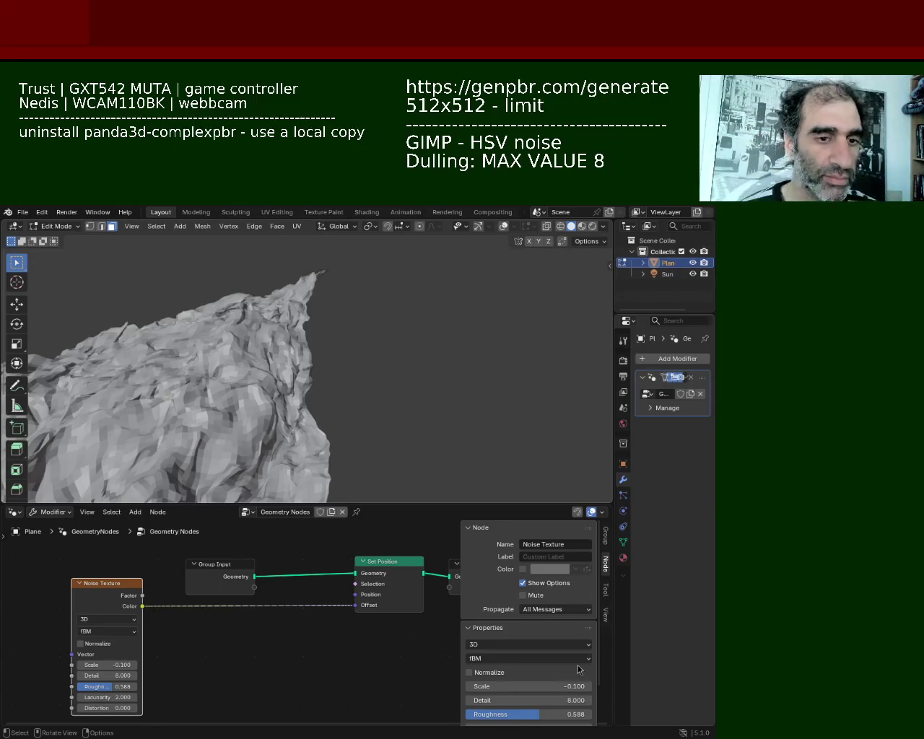
{"action": "mouse_move", "coordinate": [375, 433]}
{"action": "middle_mouse_down"}
{"action": "mouse_move", "coordinate": [215, 231]}
{"action": "mouse_move", "coordinate": [303, 423]}
{"action": "mouse_move", "coordinate": [338, 383]}
{"action": "mouse_move", "coordinate": [275, 272]}
{"action": "middle_mouse_up"}
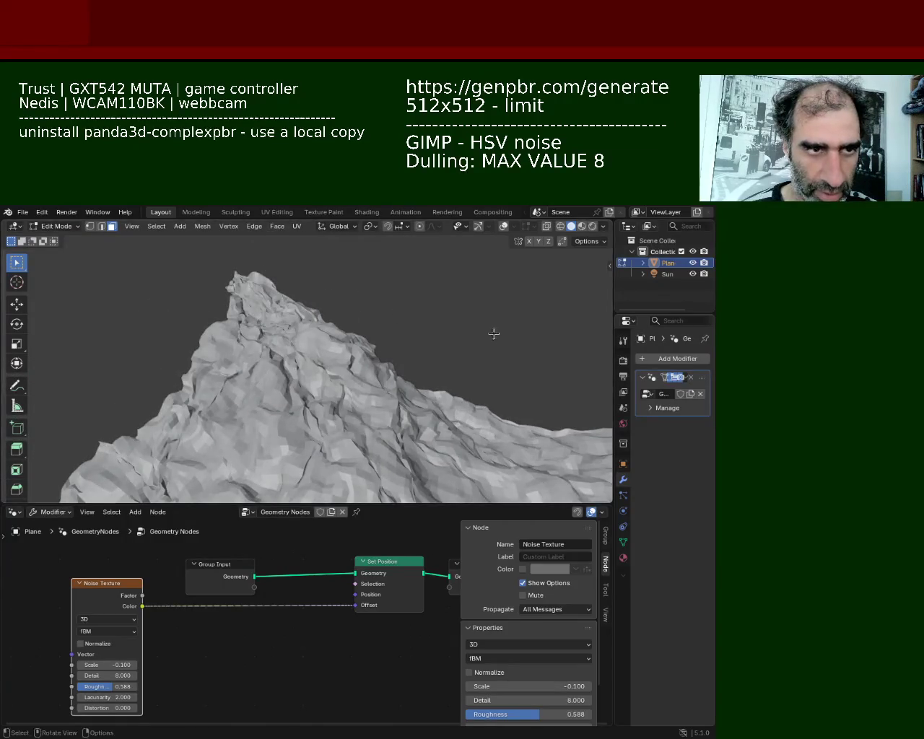
{"action": "middle_click_drag", "start_coordinate": [388, 327], "coordinate": [287, 352]}
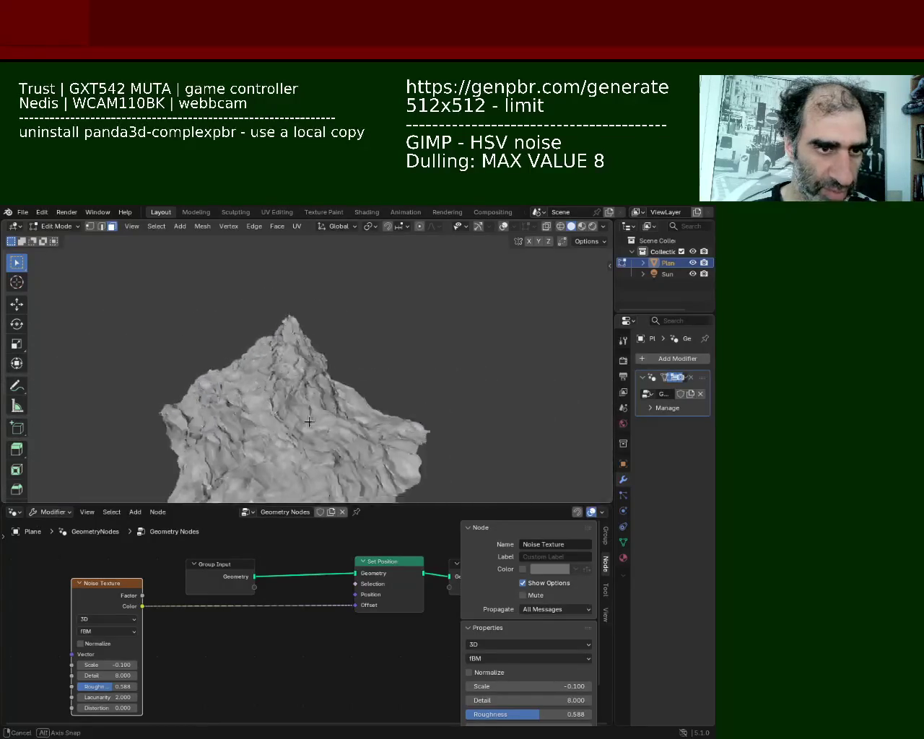
{"action": "mouse_move", "coordinate": [287, 352]}
{"action": "middle_mouse_down"}
{"action": "mouse_move", "coordinate": [281, 371]}
{"action": "mouse_move", "coordinate": [327, 351]}
{"action": "mouse_move", "coordinate": [217, 470]}
{"action": "middle_mouse_up"}
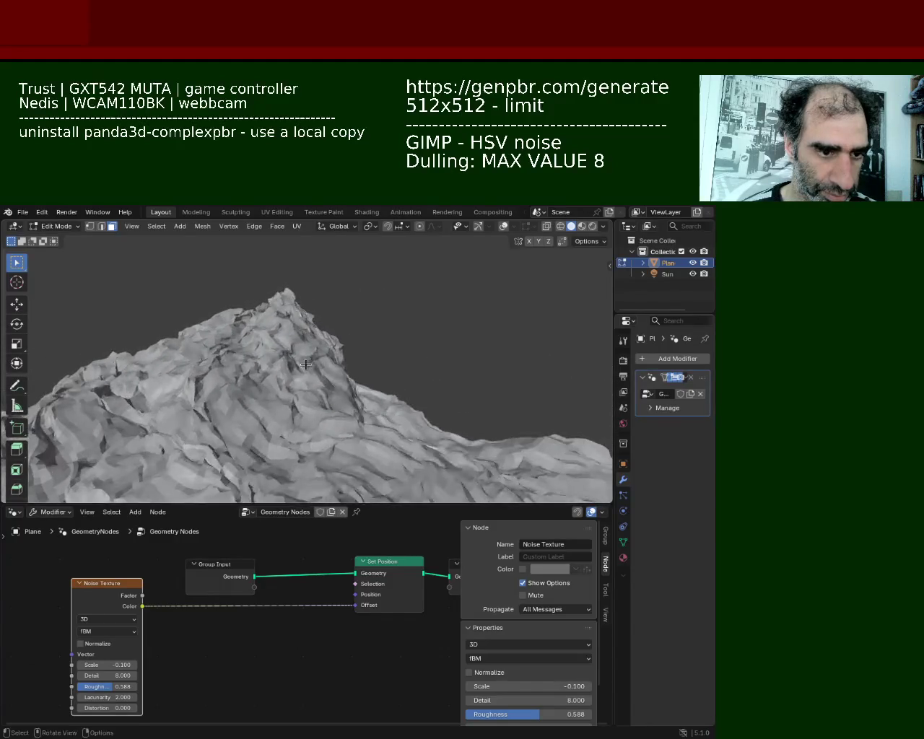
{"action": "left_click_drag", "start_coordinate": [105, 690], "coordinate": [109, 686]}
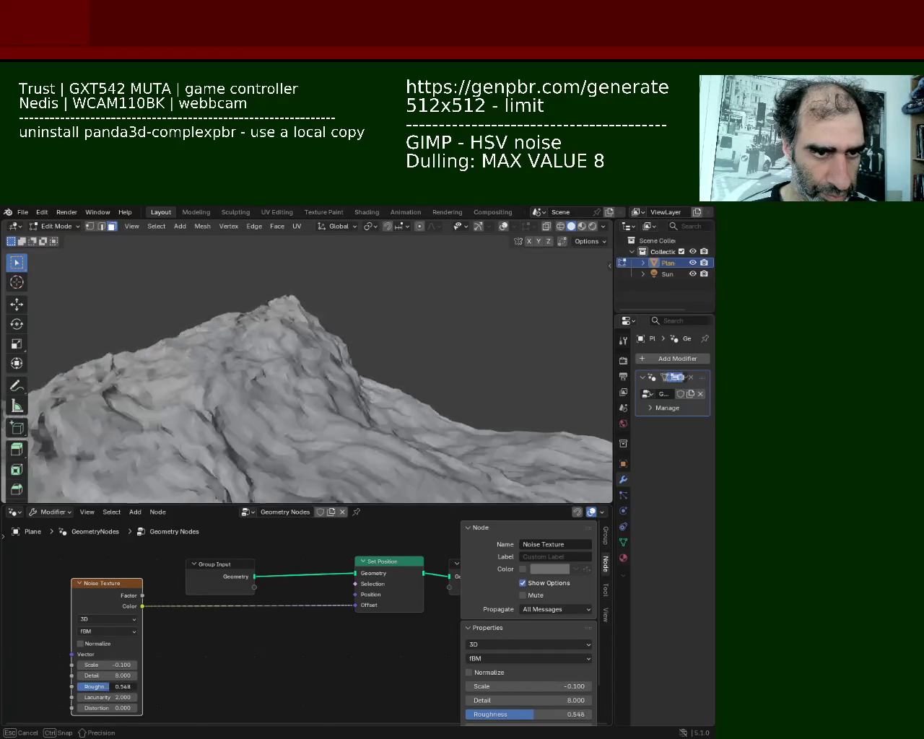
{"action": "mouse_move", "coordinate": [361, 376]}
{"action": "middle_mouse_down"}
{"action": "mouse_move", "coordinate": [498, 369]}
{"action": "mouse_move", "coordinate": [470, 334]}
{"action": "mouse_move", "coordinate": [343, 368]}
{"action": "mouse_move", "coordinate": [237, 347]}
{"action": "mouse_move", "coordinate": [79, 359]}
{"action": "mouse_move", "coordinate": [584, 367]}
{"action": "mouse_move", "coordinate": [501, 344]}
{"action": "mouse_move", "coordinate": [465, 356]}
{"action": "mouse_move", "coordinate": [381, 345]}
{"action": "mouse_move", "coordinate": [395, 350]}
{"action": "mouse_move", "coordinate": [440, 437]}
{"action": "mouse_move", "coordinate": [497, 377]}
{"action": "mouse_move", "coordinate": [413, 412]}
{"action": "mouse_move", "coordinate": [203, 450]}
{"action": "mouse_move", "coordinate": [343, 370]}
{"action": "middle_mouse_up"}
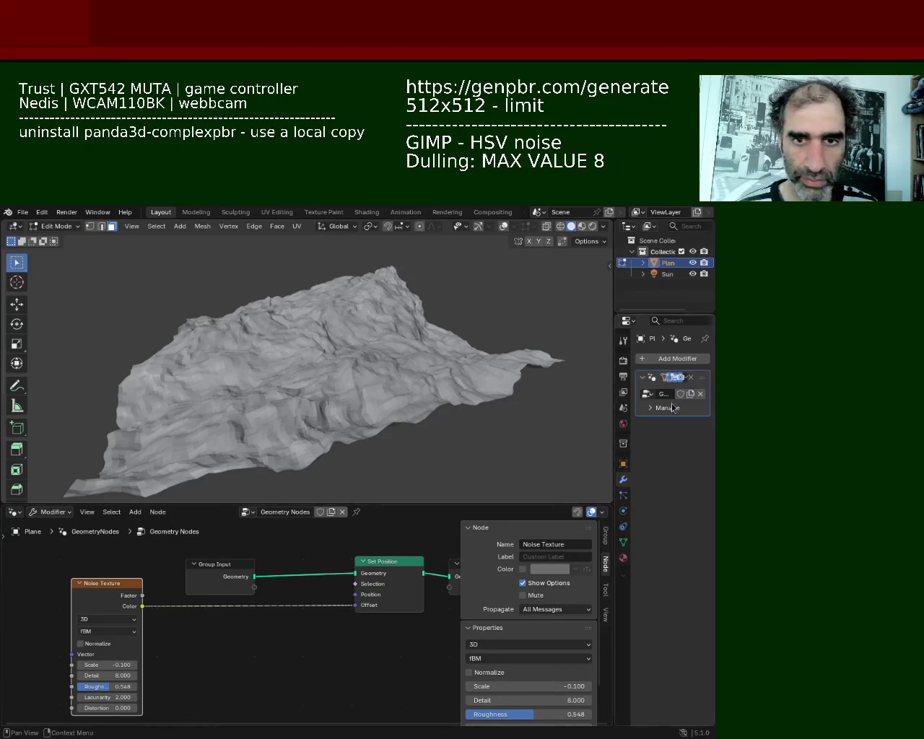
In Object Mode, apply the Geometry Nodes modifier to the plane
{"action": "key", "text": "Tab"}
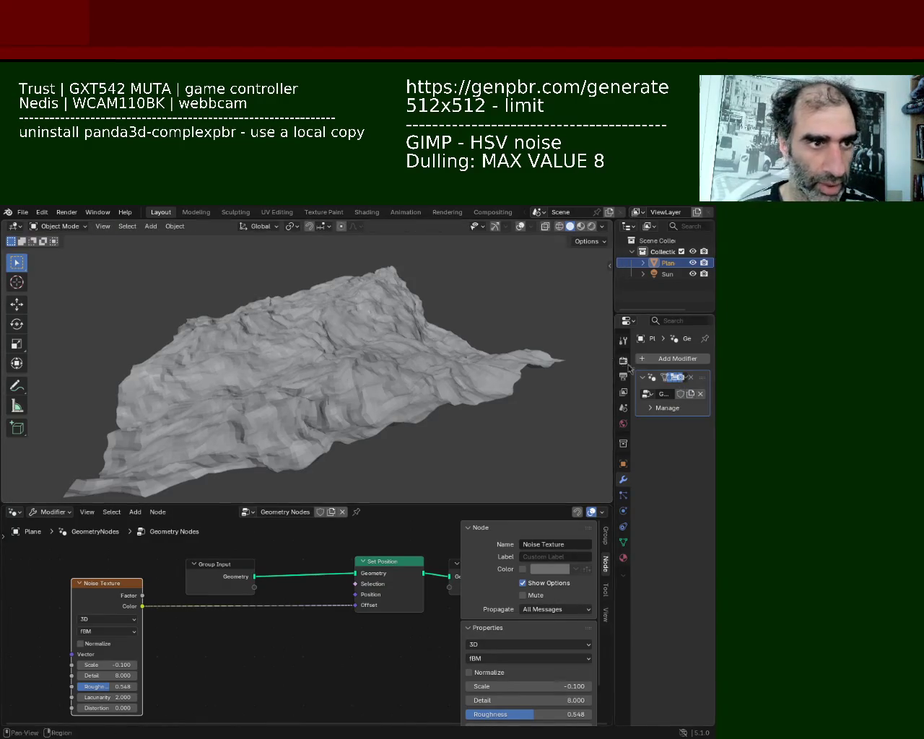
{"action": "left_click", "coordinate": [687, 379]}
{"action": "left_click", "coordinate": [621, 387]}
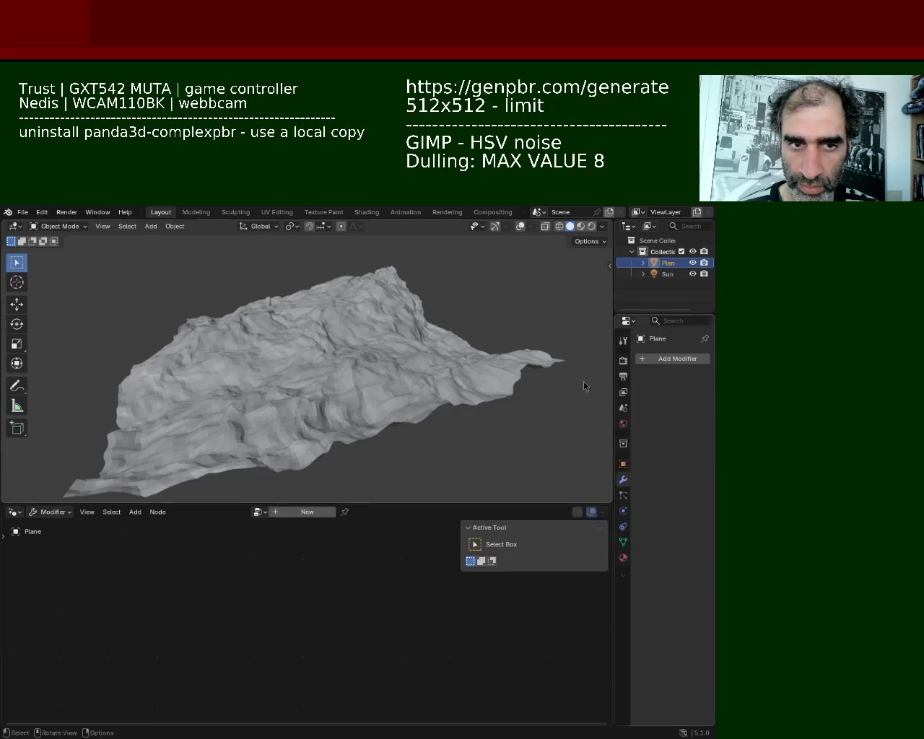
In Edit Mode, merge vertices by distance at 0.03 m, removing 13946 vertices
{"action": "key", "text": "Tab"}
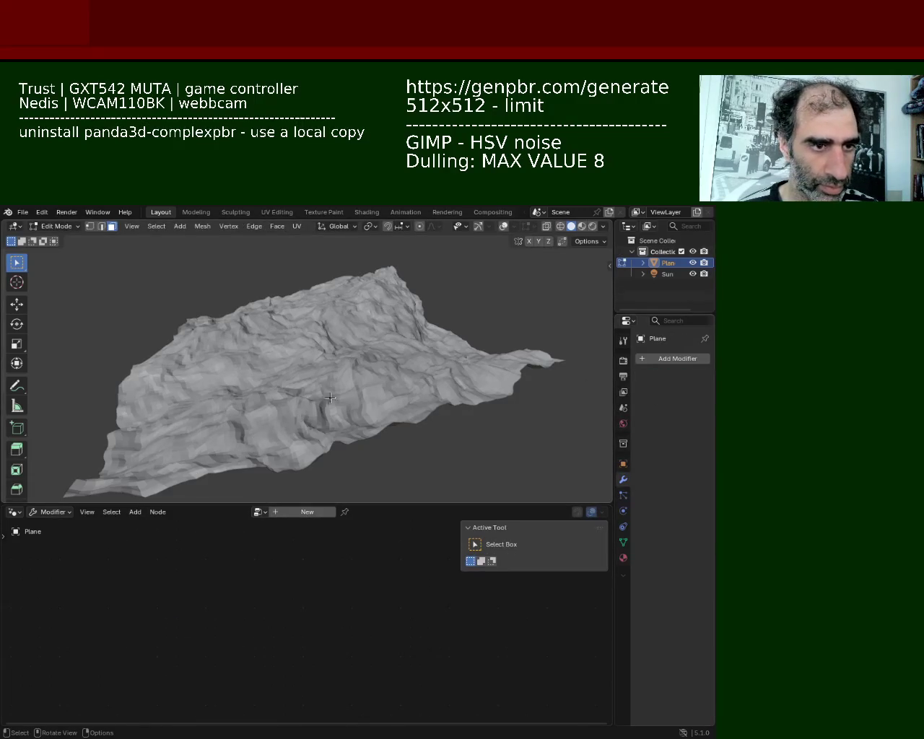
{"action": "left_click", "coordinate": [479, 229]}
{"action": "left_click", "coordinate": [505, 226]}
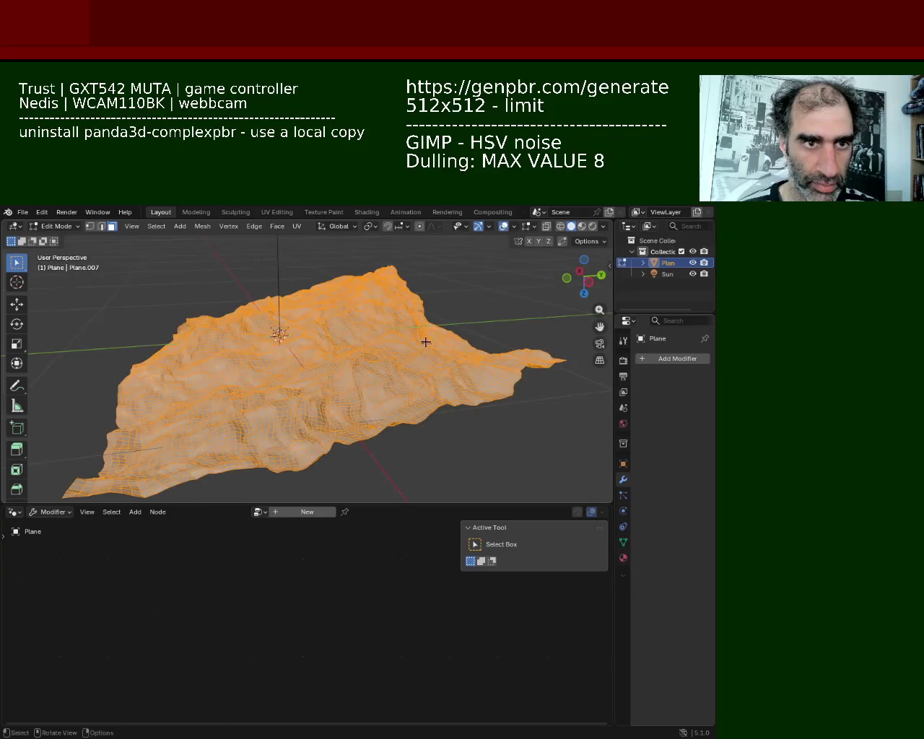
{"action": "key", "text": "m"}
{"action": "left_click", "coordinate": [399, 369]}
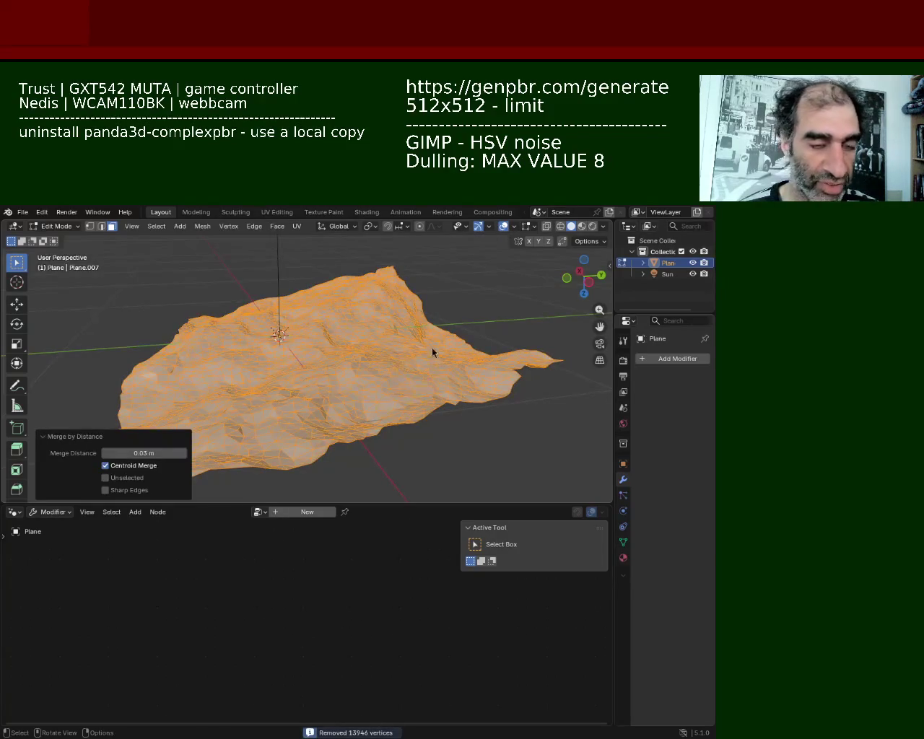
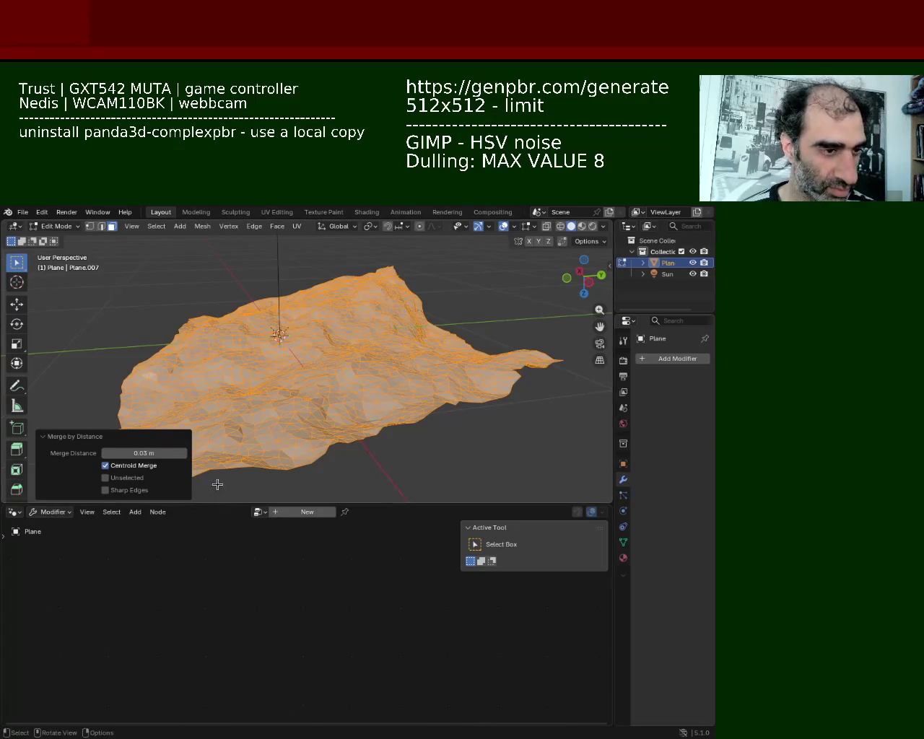
Adjust Merge by Distance back to 0.02 m, removing 11236 vertices, then deselect everything
{"action": "mouse_move", "coordinate": [398, 442]}
{"action": "middle_mouse_down"}
{"action": "mouse_move", "coordinate": [513, 373]}
{"action": "mouse_move", "coordinate": [152, 478]}
{"action": "middle_mouse_up"}
{"action": "left_click", "coordinate": [106, 453]}
{"action": "left_click", "coordinate": [106, 453]}
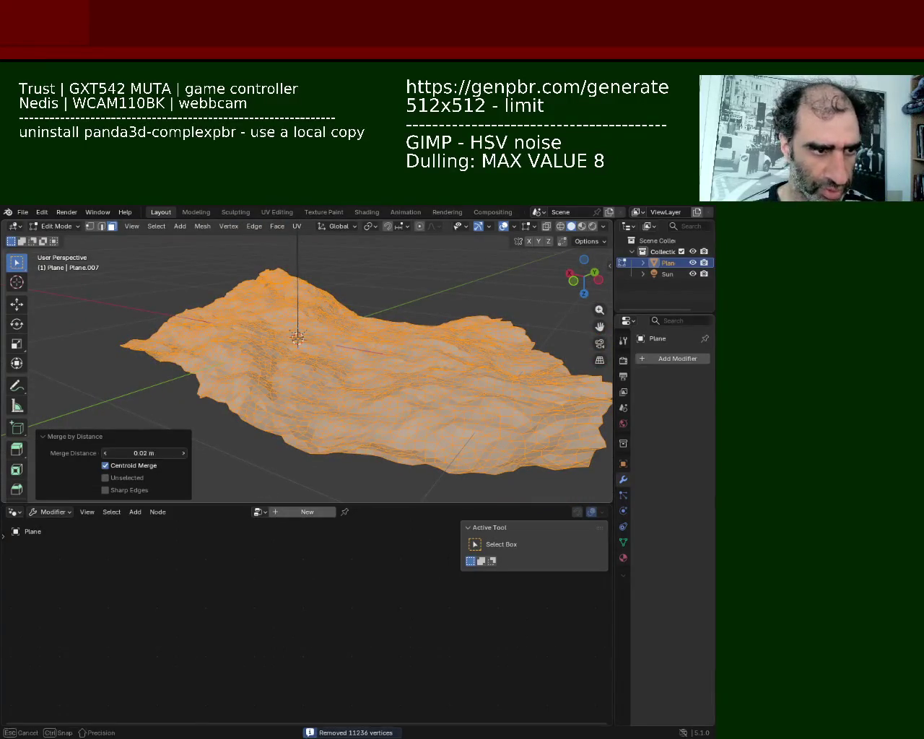
{"action": "mouse_move", "coordinate": [504, 379]}
{"action": "middle_mouse_down"}
{"action": "mouse_move", "coordinate": [342, 386]}
{"action": "mouse_move", "coordinate": [366, 325]}
{"action": "mouse_move", "coordinate": [429, 390]}
{"action": "mouse_move", "coordinate": [363, 363]}
{"action": "mouse_move", "coordinate": [277, 421]}
{"action": "mouse_move", "coordinate": [258, 390]}
{"action": "mouse_move", "coordinate": [192, 365]}
{"action": "mouse_move", "coordinate": [147, 366]}
{"action": "mouse_move", "coordinate": [129, 388]}
{"action": "mouse_move", "coordinate": [216, 404]}
{"action": "mouse_move", "coordinate": [340, 359]}
{"action": "mouse_move", "coordinate": [394, 369]}
{"action": "mouse_move", "coordinate": [445, 427]}
{"action": "mouse_move", "coordinate": [438, 406]}
{"action": "middle_mouse_up"}
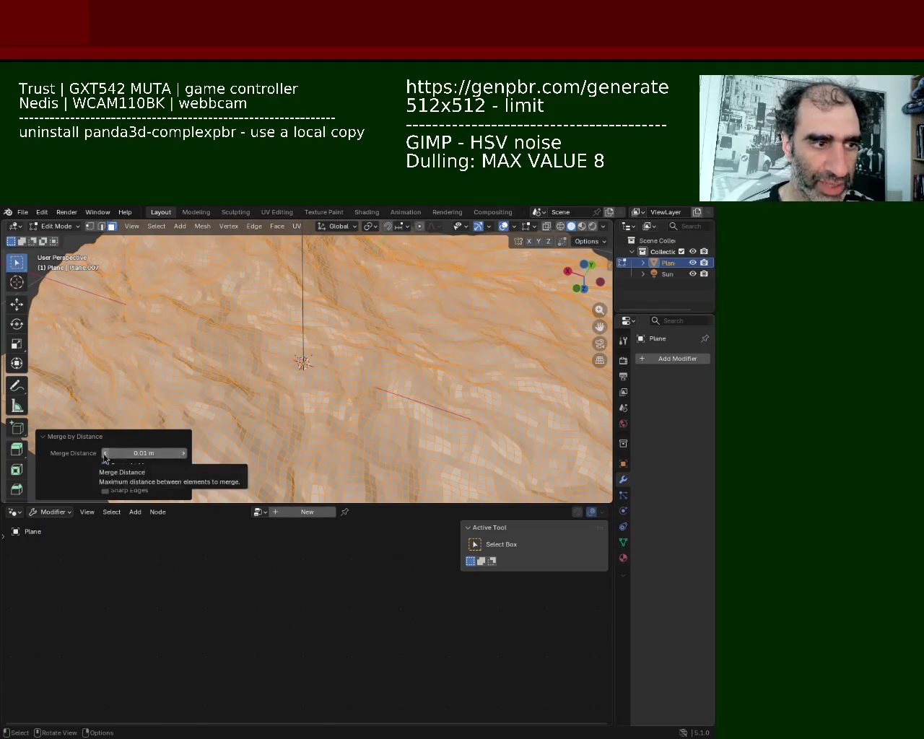
{"action": "left_click", "coordinate": [104, 454]}
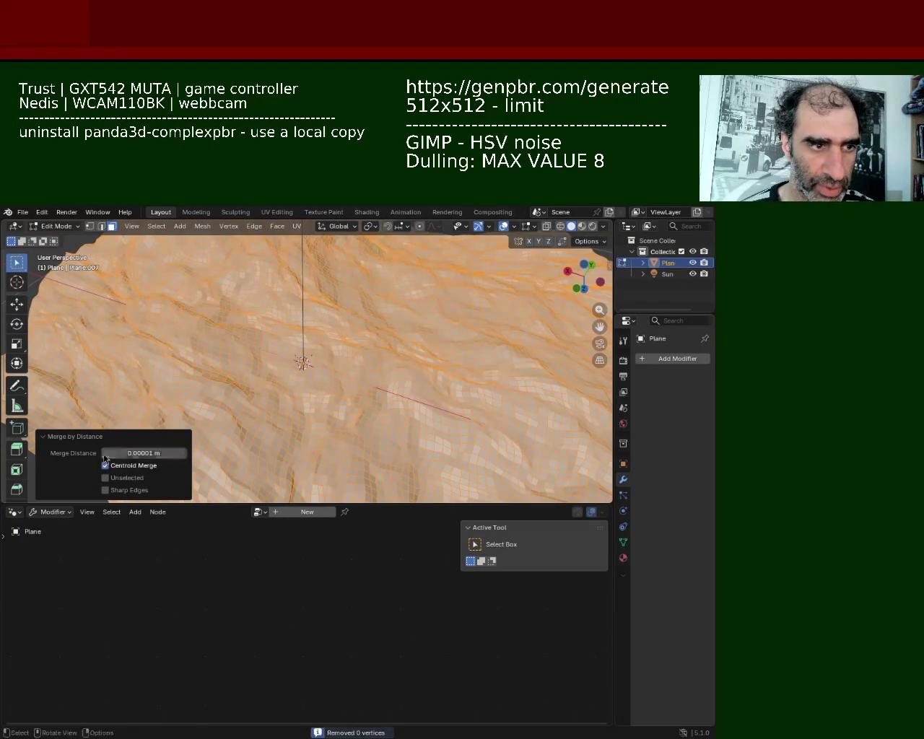
{"action": "left_click", "coordinate": [184, 453]}
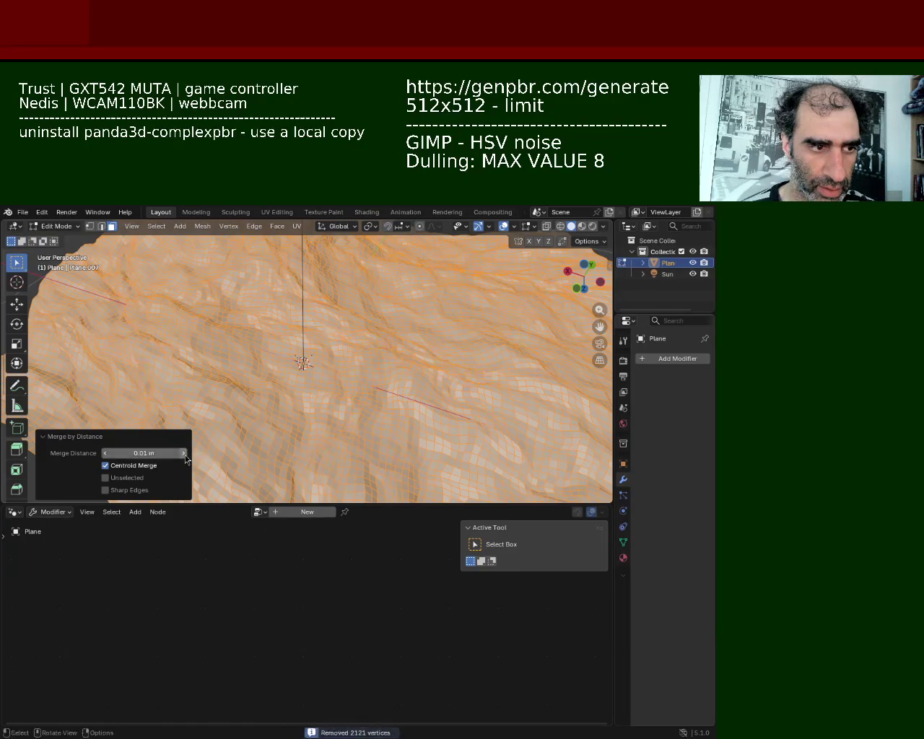
{"action": "left_click", "coordinate": [185, 453]}
{"action": "mouse_move", "coordinate": [185, 459]}
{"action": "middle_mouse_down"}
{"action": "mouse_move", "coordinate": [272, 333]}
{"action": "mouse_move", "coordinate": [348, 355]}
{"action": "middle_mouse_up"}
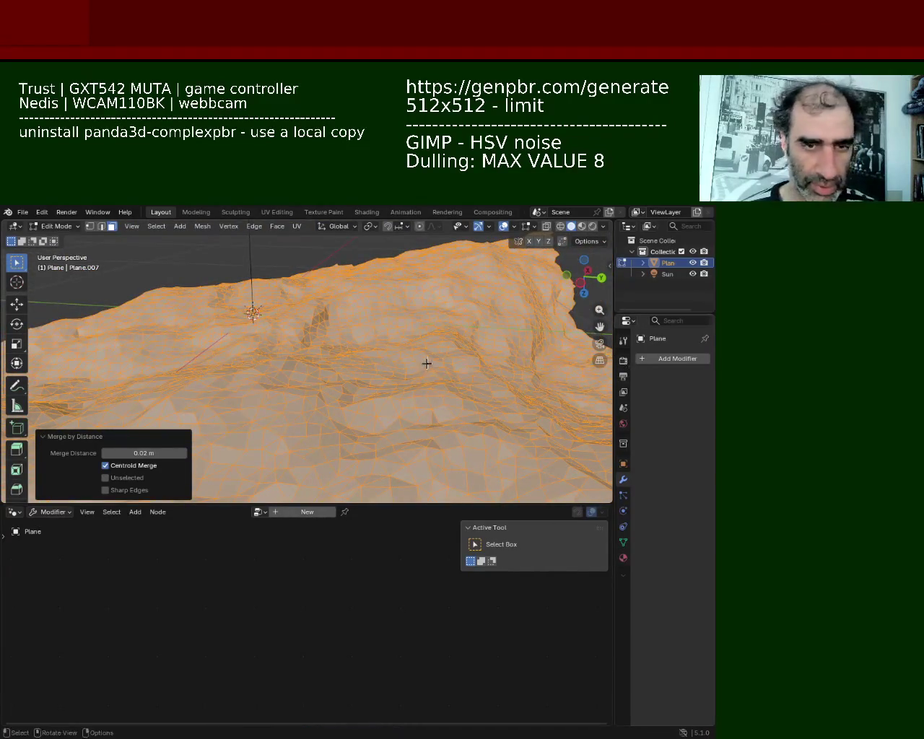
{"action": "key", "text": "alt+a"}
{"action": "middle_click_drag", "start_coordinate": [428, 355], "coordinate": [390, 390]}
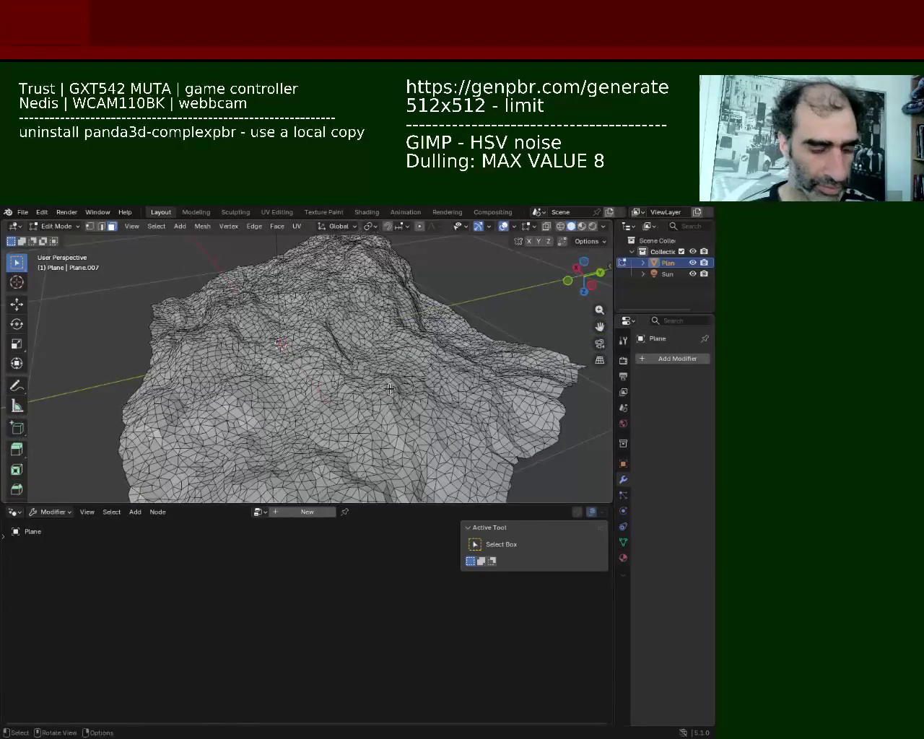
Add a Triangulate modifier to the whole terrain and apply it
{"action": "key", "text": "a"}
{"action": "left_click", "coordinate": [663, 360]}
{"action": "left_click", "coordinate": [648, 359]}
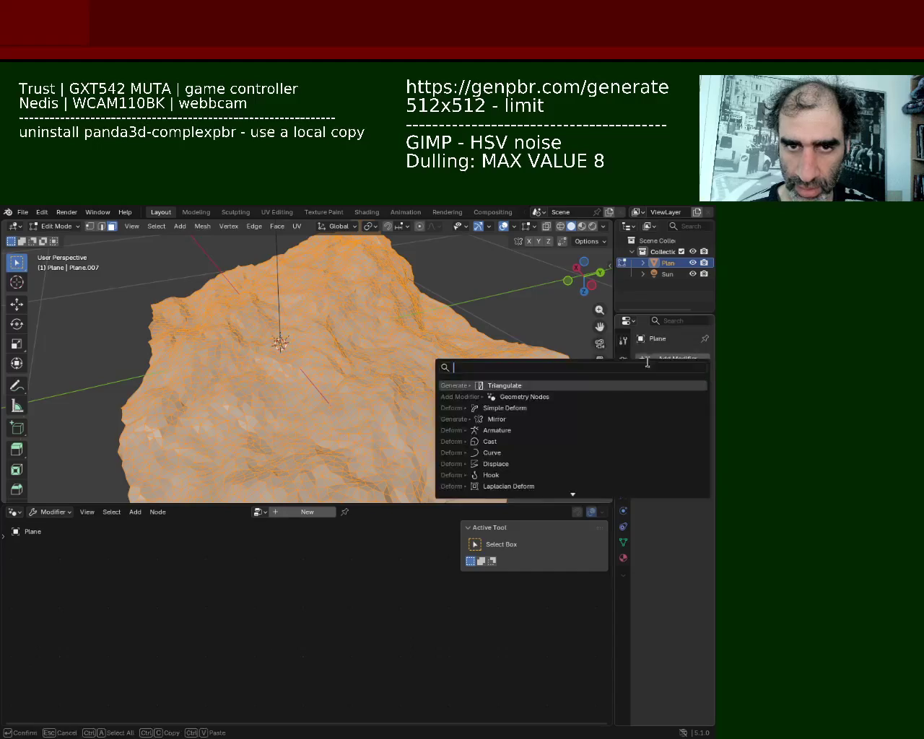
{"action": "left_click", "coordinate": [493, 385]}
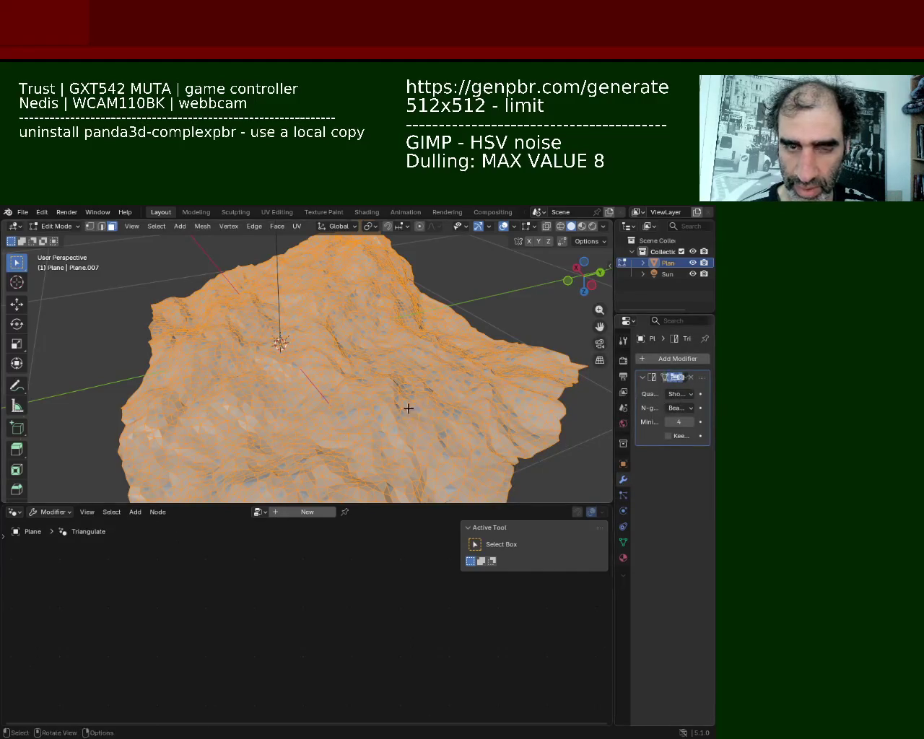
{"action": "key", "text": "Tab"}
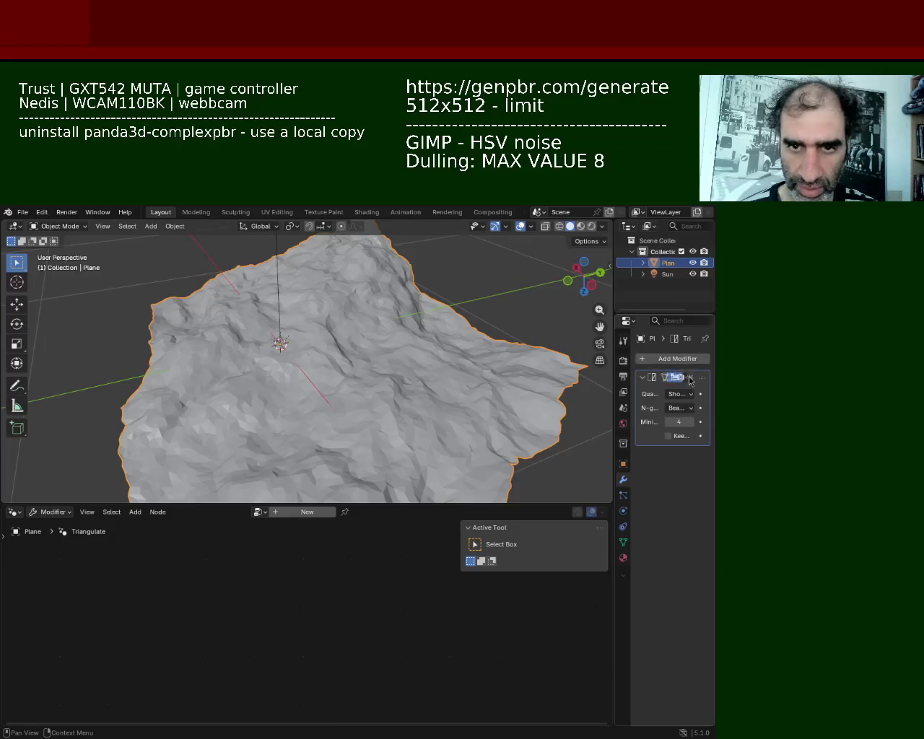
{"action": "left_click", "coordinate": [687, 379]}
{"action": "left_click", "coordinate": [631, 390]}
{"action": "key", "text": "Tab"}
Inspect the triangulated terrain from several angles and bring up the UV unwrap menu
{"action": "mouse_move", "coordinate": [419, 384]}
{"action": "middle_mouse_down"}
{"action": "mouse_move", "coordinate": [350, 396]}
{"action": "mouse_move", "coordinate": [316, 382]}
{"action": "mouse_move", "coordinate": [419, 423]}
{"action": "mouse_move", "coordinate": [472, 405]}
{"action": "middle_mouse_up"}
{"action": "scroll", "coordinate": [409, 334], "scroll_direction": "up", "scroll_amount": 5}
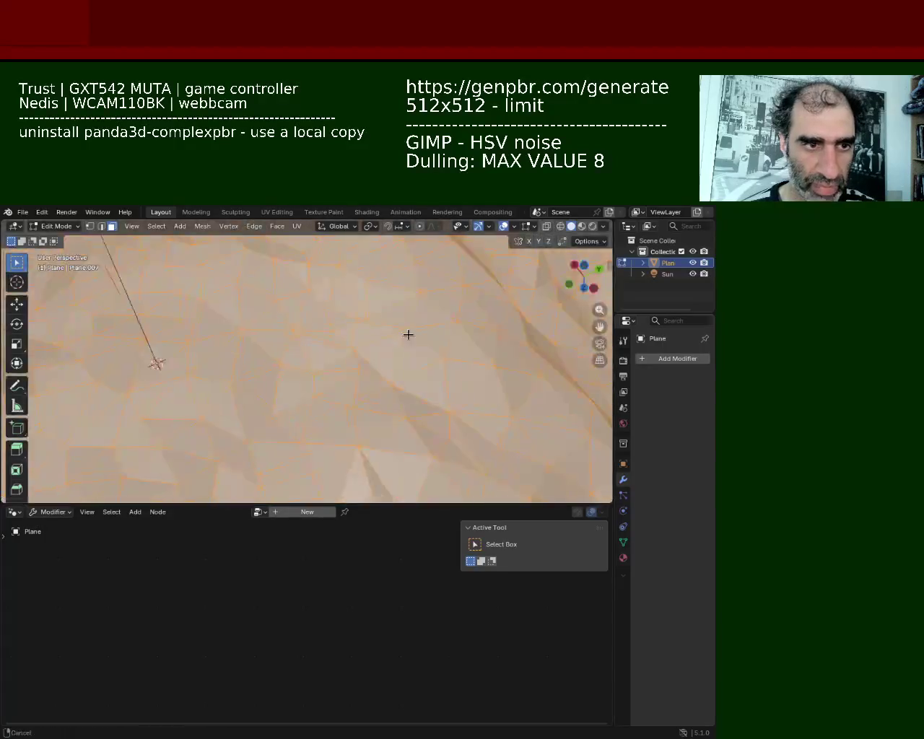
{"action": "mouse_move", "coordinate": [417, 355]}
{"action": "middle_mouse_down"}
{"action": "mouse_move", "coordinate": [384, 337]}
{"action": "mouse_move", "coordinate": [325, 340]}
{"action": "mouse_move", "coordinate": [296, 396]}
{"action": "mouse_move", "coordinate": [325, 372]}
{"action": "mouse_move", "coordinate": [366, 376]}
{"action": "middle_mouse_up"}
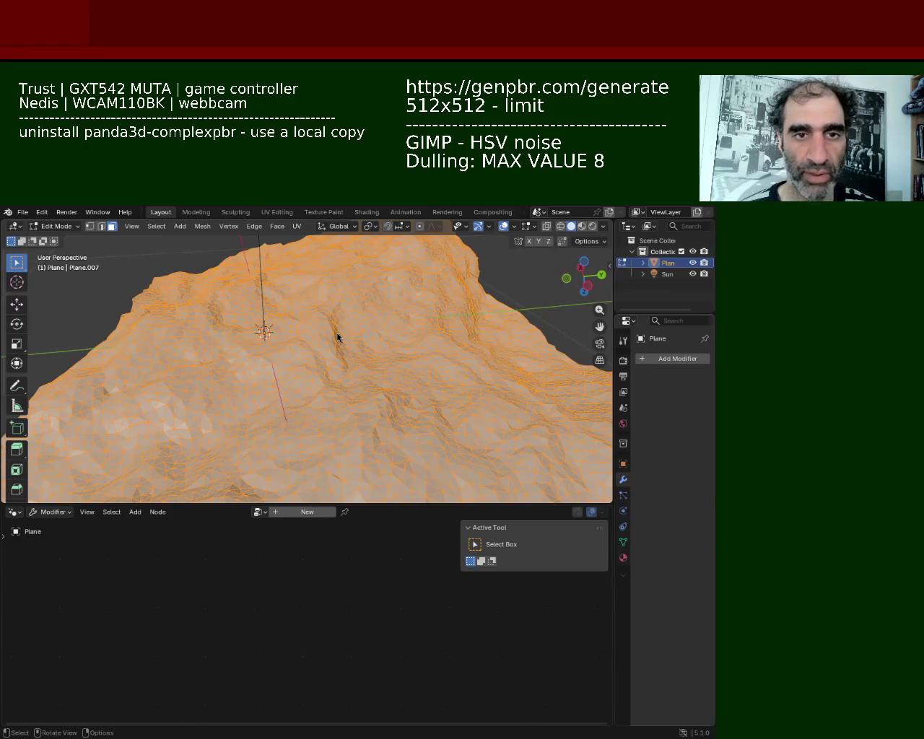
{"action": "mouse_move", "coordinate": [318, 434]}
{"action": "middle_mouse_down"}
{"action": "mouse_move", "coordinate": [173, 352]}
{"action": "mouse_move", "coordinate": [327, 355]}
{"action": "mouse_move", "coordinate": [330, 311]}
{"action": "middle_mouse_up"}
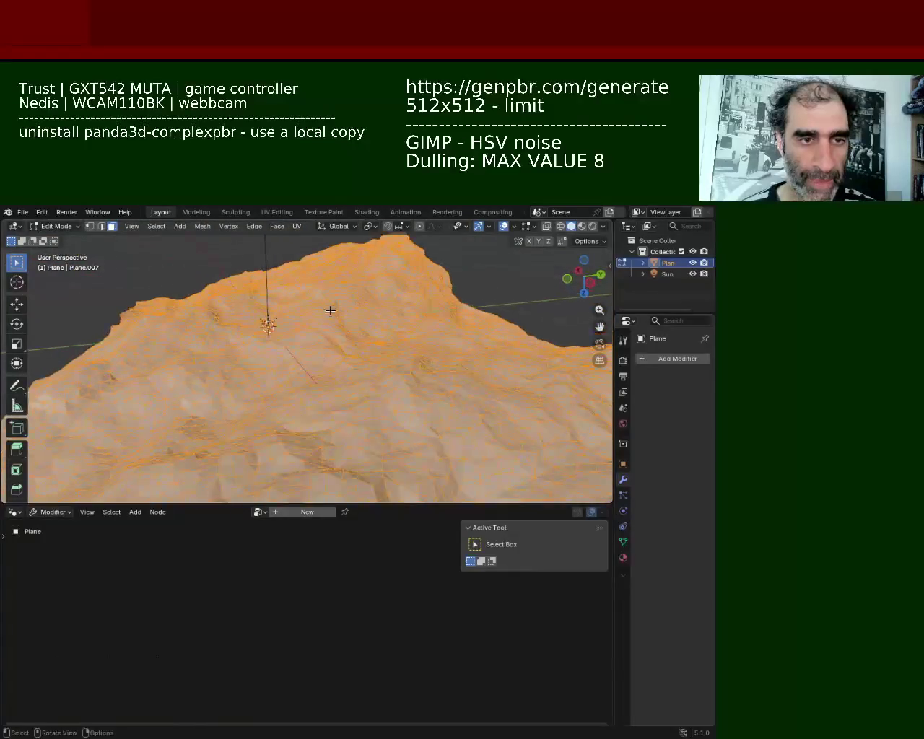
{"action": "left_click", "coordinate": [298, 230]}
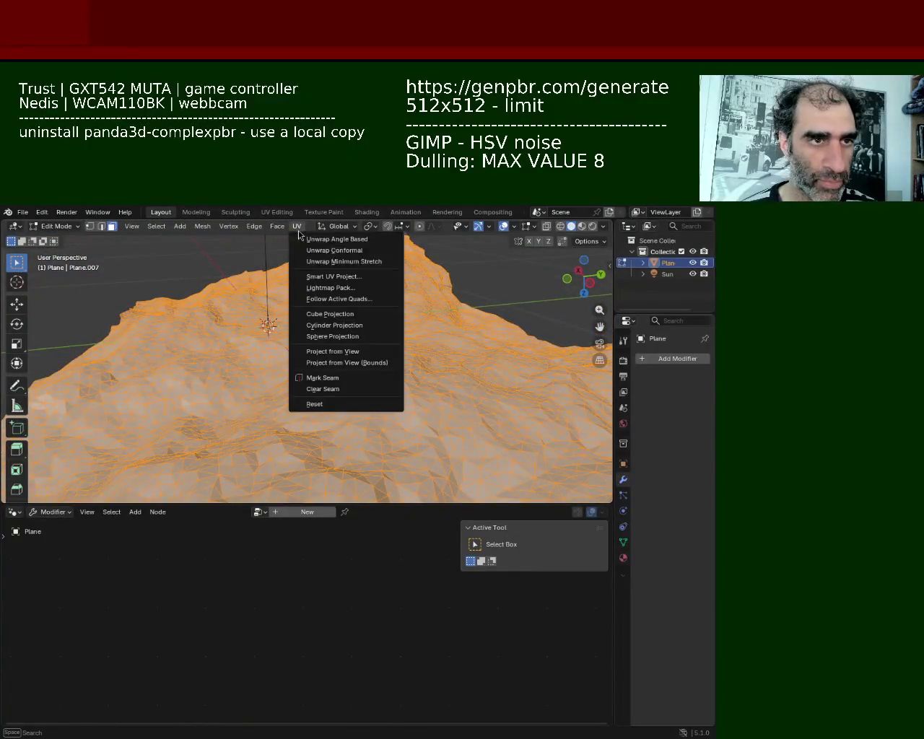
Smart UV Project the terrain and show its material nodes in a lower Shader Editor
{"action": "left_click", "coordinate": [341, 280]}
{"action": "left_click", "coordinate": [306, 383]}
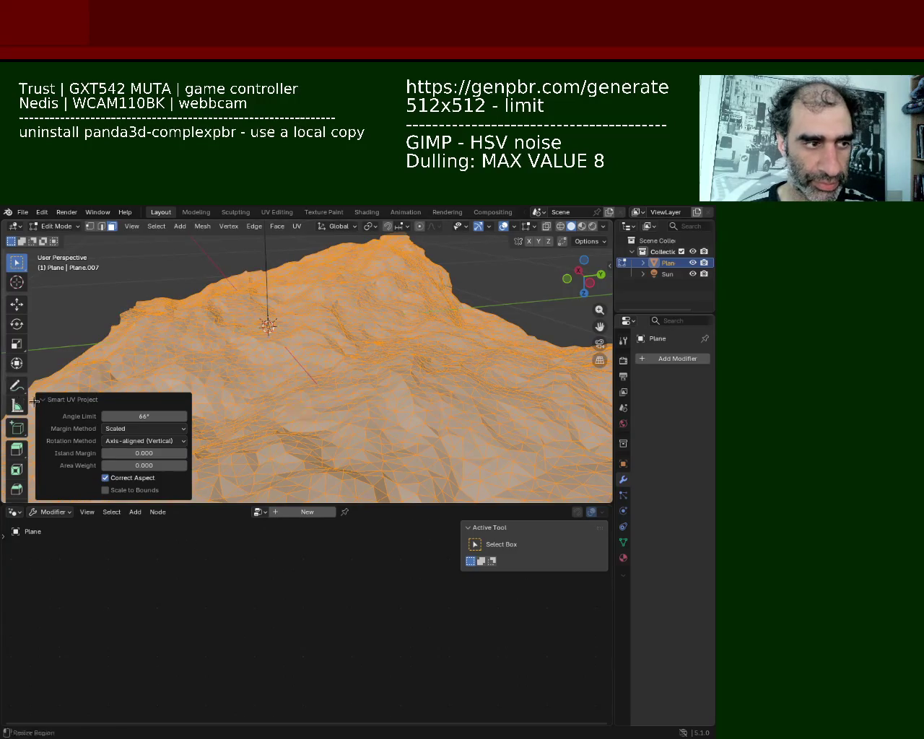
{"action": "left_click", "coordinate": [41, 400]}
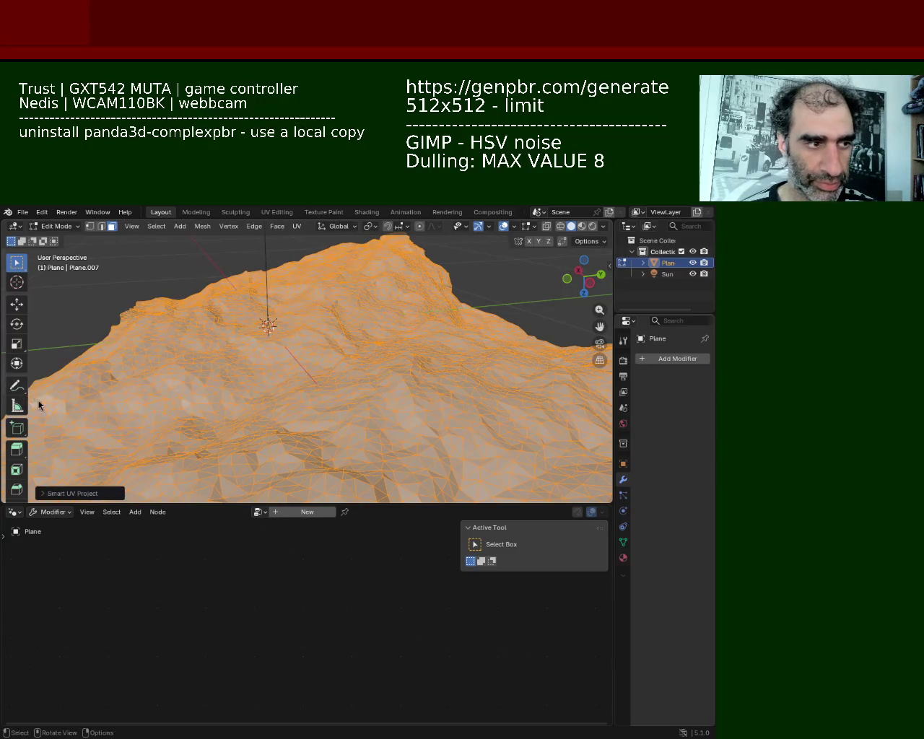
{"action": "left_click", "coordinate": [15, 512]}
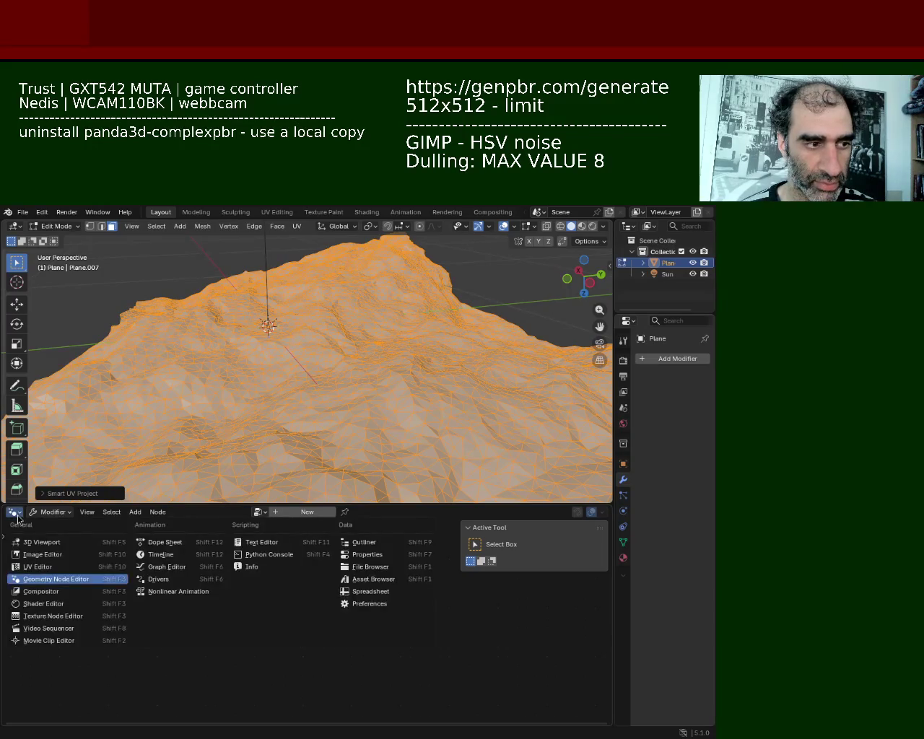
{"action": "left_click", "coordinate": [43, 603]}
{"action": "left_click", "coordinate": [281, 512]}
{"action": "left_click", "coordinate": [344, 648]}
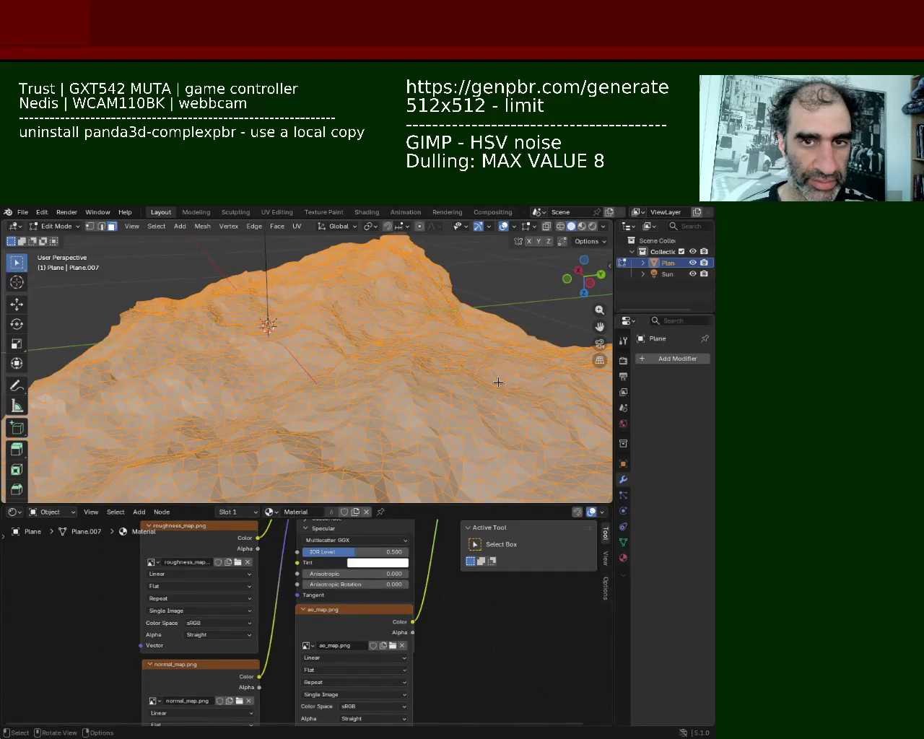
Switch the viewport to Material Preview and inspect the textured terrain
{"action": "left_click", "coordinate": [582, 226]}
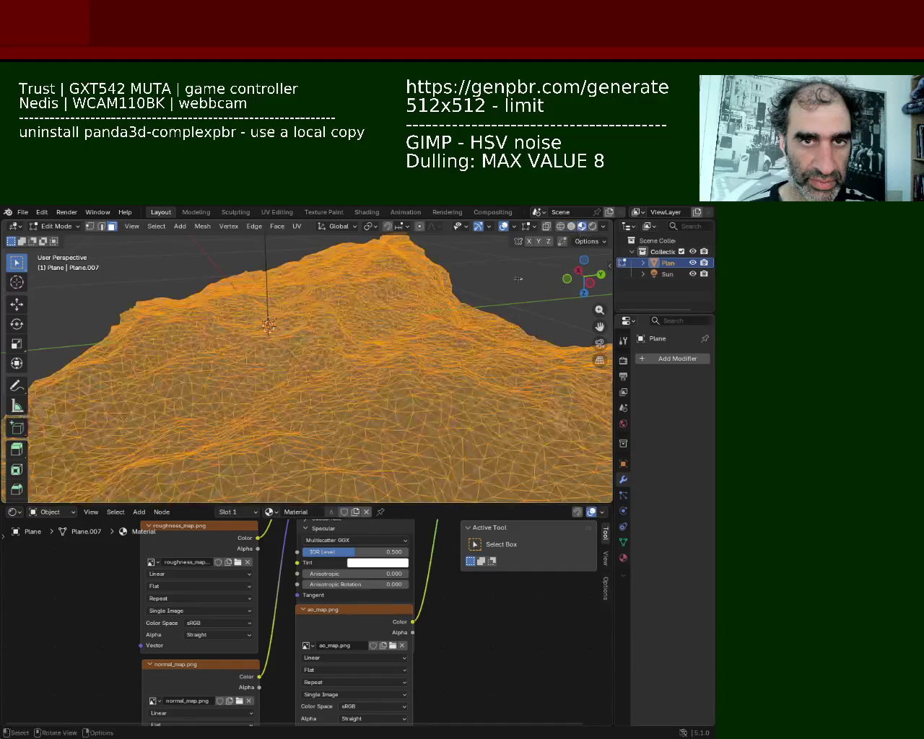
{"action": "left_click_drag", "start_coordinate": [583, 275], "coordinate": [592, 288]}
{"action": "middle_click_drag", "start_coordinate": [505, 378], "coordinate": [495, 327]}
{"action": "key", "text": "alt+a"}
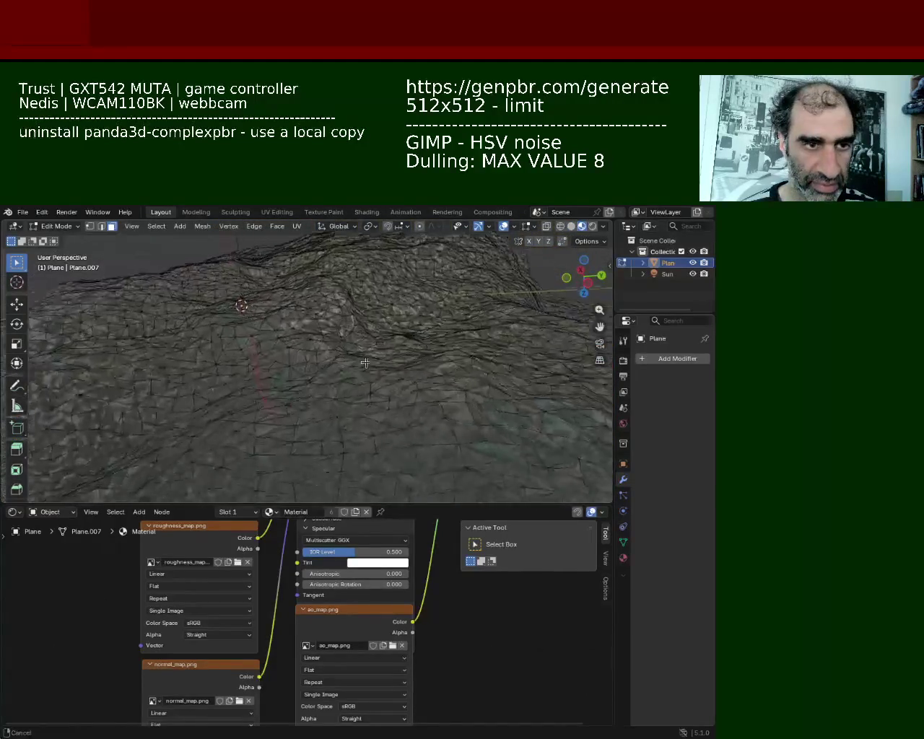
{"action": "middle_click_drag", "start_coordinate": [494, 326], "coordinate": [426, 355]}
{"action": "scroll", "coordinate": [426, 354], "scroll_direction": "down", "scroll_amount": 6}
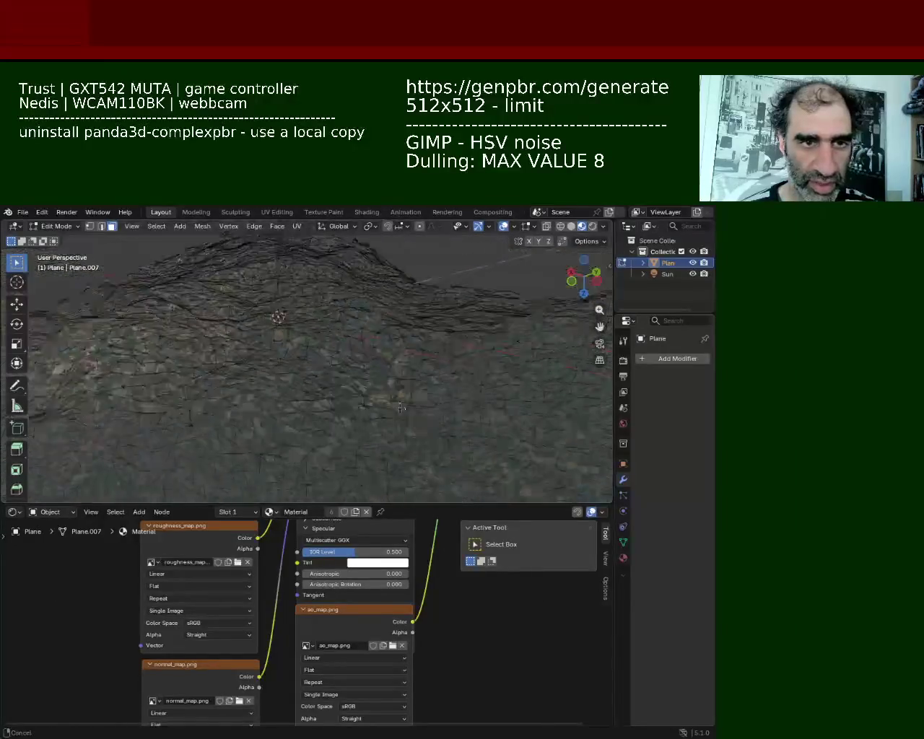
{"action": "mouse_move", "coordinate": [407, 402]}
{"action": "middle_mouse_down"}
{"action": "mouse_move", "coordinate": [347, 384]}
{"action": "mouse_move", "coordinate": [369, 384]}
{"action": "middle_mouse_up"}
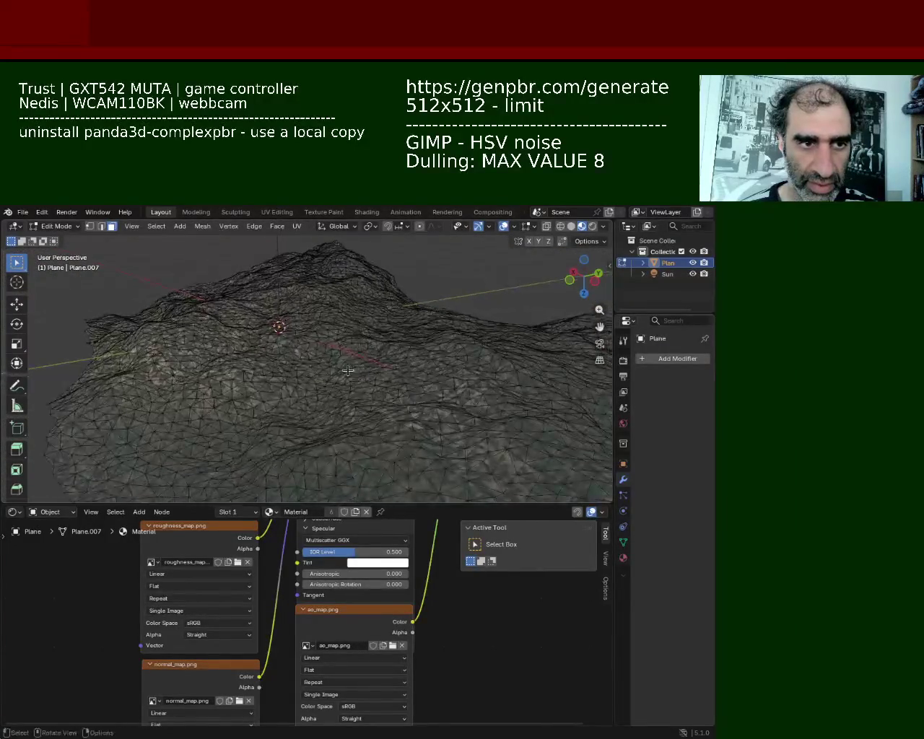
{"action": "scroll", "coordinate": [369, 384], "scroll_direction": "up", "scroll_amount": 3}
{"action": "key", "text": "a"}
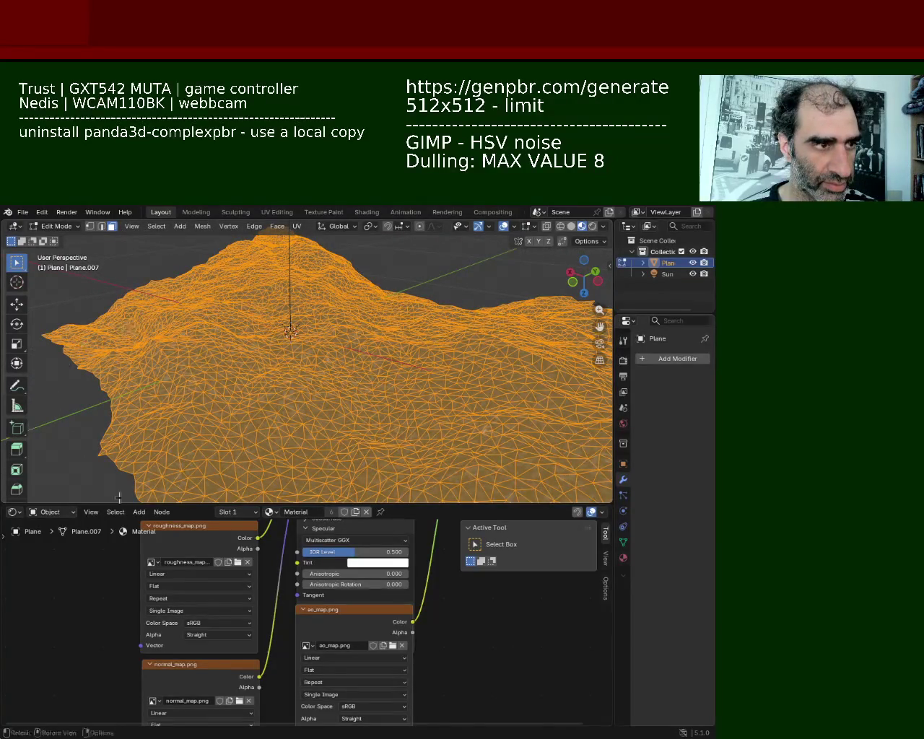
{"action": "left_click", "coordinate": [13, 512]}
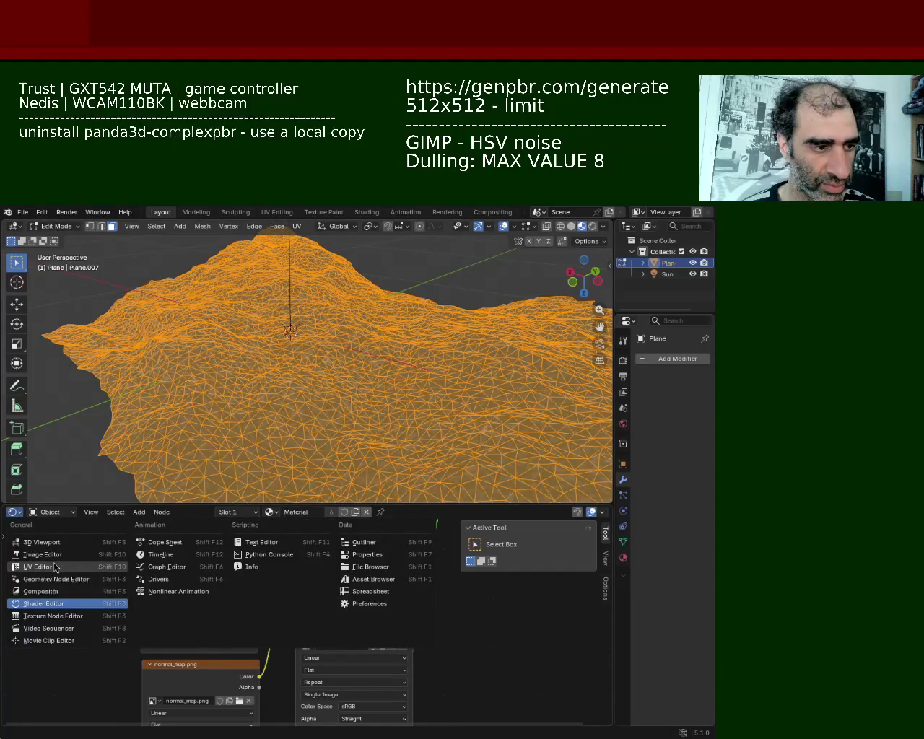
Show the terrain's UVs in a lower UV Editor over base.png and scale them up
{"action": "left_click", "coordinate": [54, 567]}
{"action": "key", "text": "s"}
{"action": "left_click", "coordinate": [509, 605]}
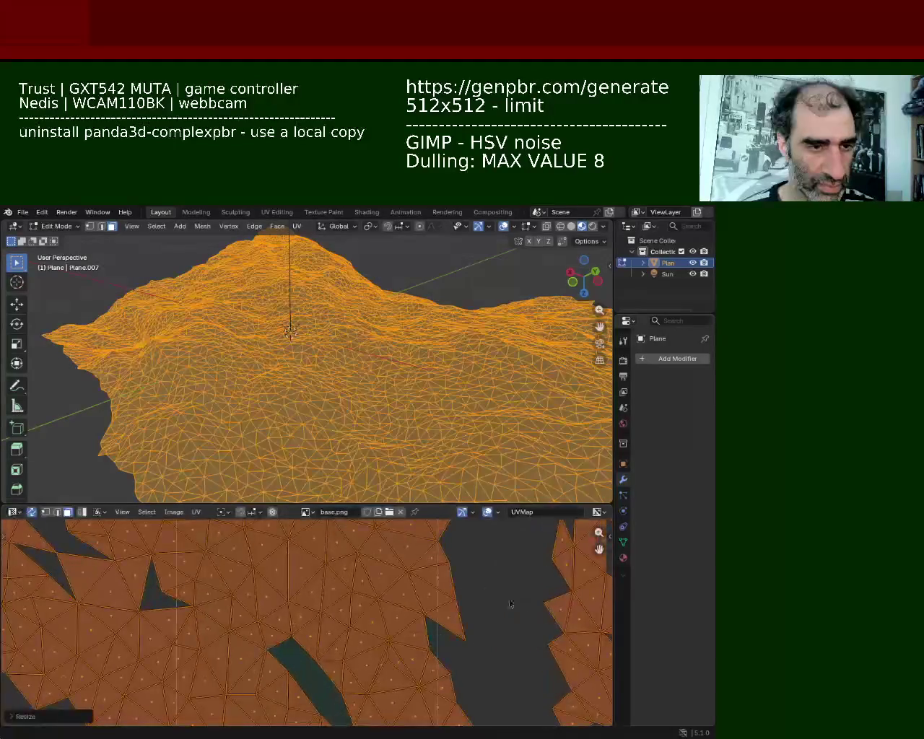
{"action": "left_click_drag", "start_coordinate": [361, 504], "coordinate": [361, 586]}
{"action": "key", "text": "alt+a"}
{"action": "scroll", "coordinate": [369, 463], "scroll_direction": "down", "scroll_amount": 2}
{"action": "key", "text": "a"}
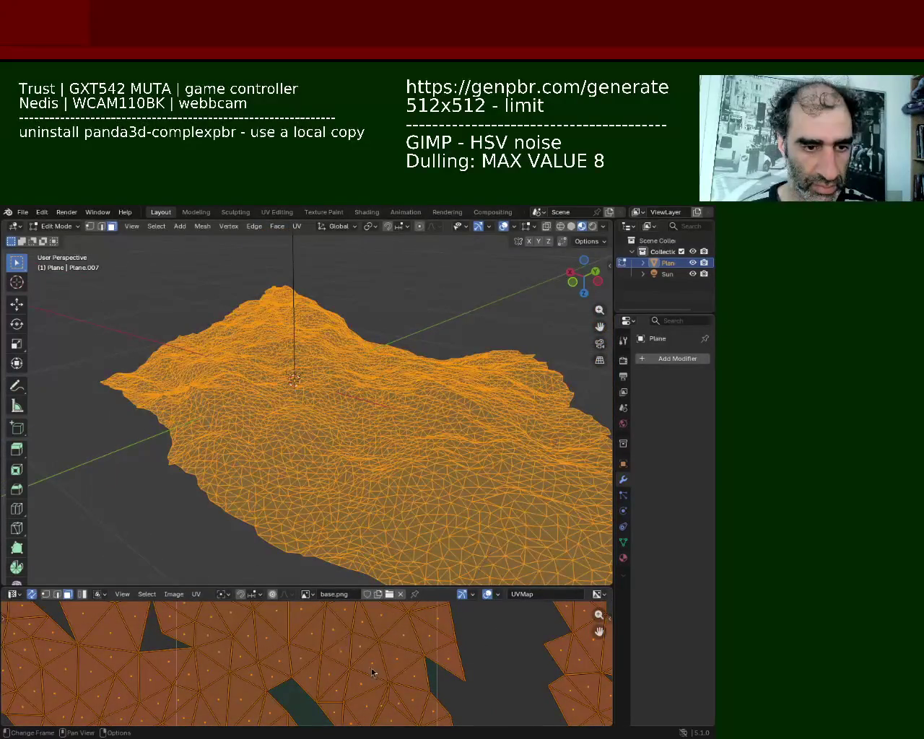
{"action": "scroll", "coordinate": [371, 673], "scroll_direction": "up", "scroll_amount": 5}
{"action": "key", "text": "alt+a"}
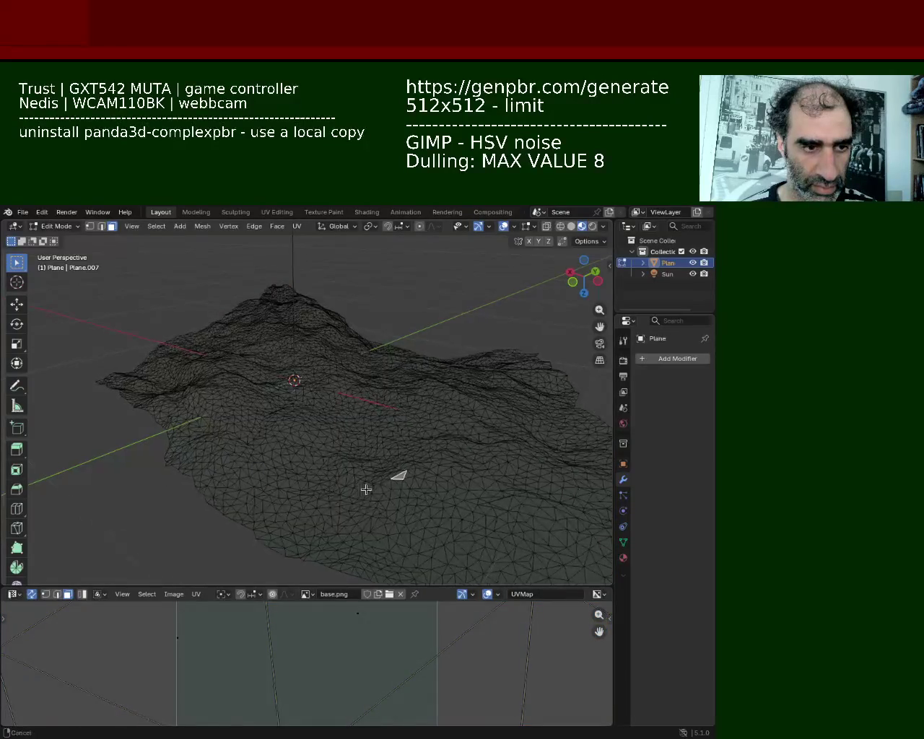
Zoom in and out on the textured terrain, ending on a low side view
{"action": "scroll", "coordinate": [375, 433], "scroll_direction": "up", "scroll_amount": 4}
{"action": "scroll", "coordinate": [393, 390], "scroll_direction": "up", "scroll_amount": 2}
{"action": "scroll", "coordinate": [394, 382], "scroll_direction": "up", "scroll_amount": 2}
{"action": "scroll", "coordinate": [396, 379], "scroll_direction": "up", "scroll_amount": 3}
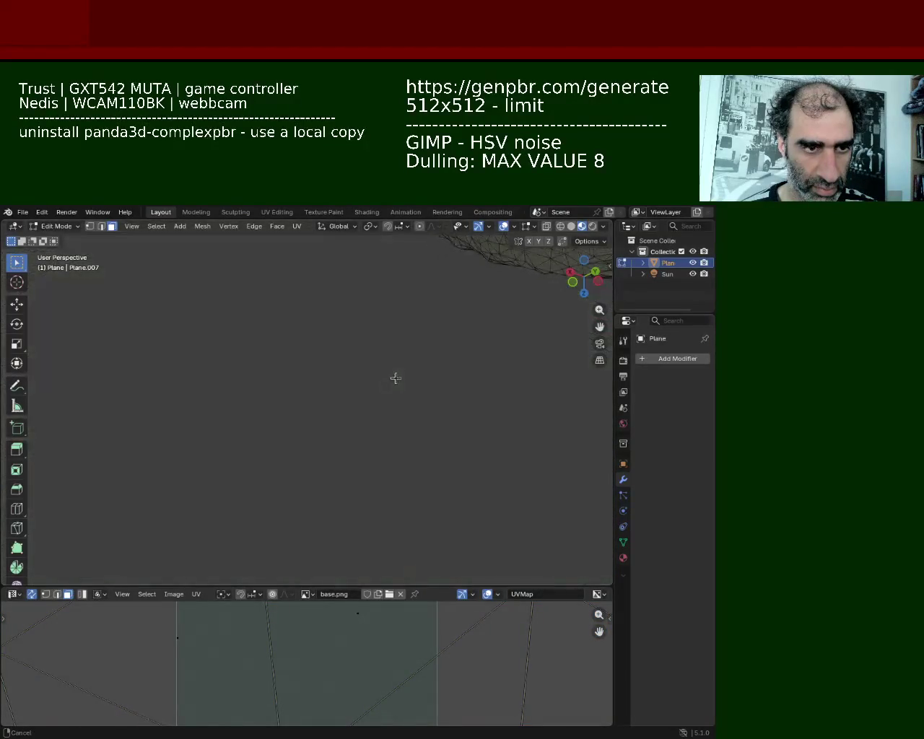
{"action": "scroll", "coordinate": [396, 383], "scroll_direction": "down", "scroll_amount": 2}
{"action": "scroll", "coordinate": [399, 387], "scroll_direction": "down", "scroll_amount": 2}
{"action": "scroll", "coordinate": [401, 391], "scroll_direction": "down", "scroll_amount": 2}
{"action": "scroll", "coordinate": [401, 390], "scroll_direction": "down", "scroll_amount": 1}
{"action": "scroll", "coordinate": [405, 386], "scroll_direction": "down", "scroll_amount": 2}
{"action": "scroll", "coordinate": [404, 404], "scroll_direction": "down", "scroll_amount": 3}
{"action": "scroll", "coordinate": [412, 447], "scroll_direction": "down", "scroll_amount": 2}
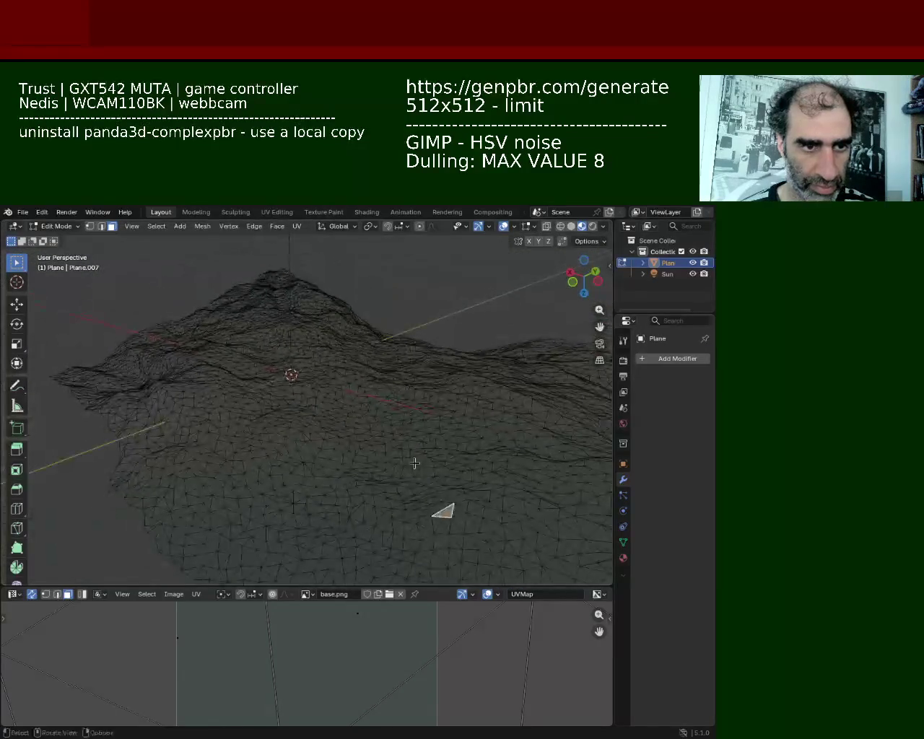
{"action": "middle_click_drag", "start_coordinate": [414, 462], "coordinate": [429, 436]}
Save the file, export the terrain via File > Export, and return to Object Mode
{"action": "key", "text": "ctrl+s"}
{"action": "mouse_move", "coordinate": [320, 450]}
{"action": "middle_mouse_down"}
{"action": "mouse_move", "coordinate": [316, 475]}
{"action": "mouse_move", "coordinate": [354, 367]}
{"action": "mouse_move", "coordinate": [567, 458]}
{"action": "mouse_move", "coordinate": [69, 455]}
{"action": "middle_mouse_up"}
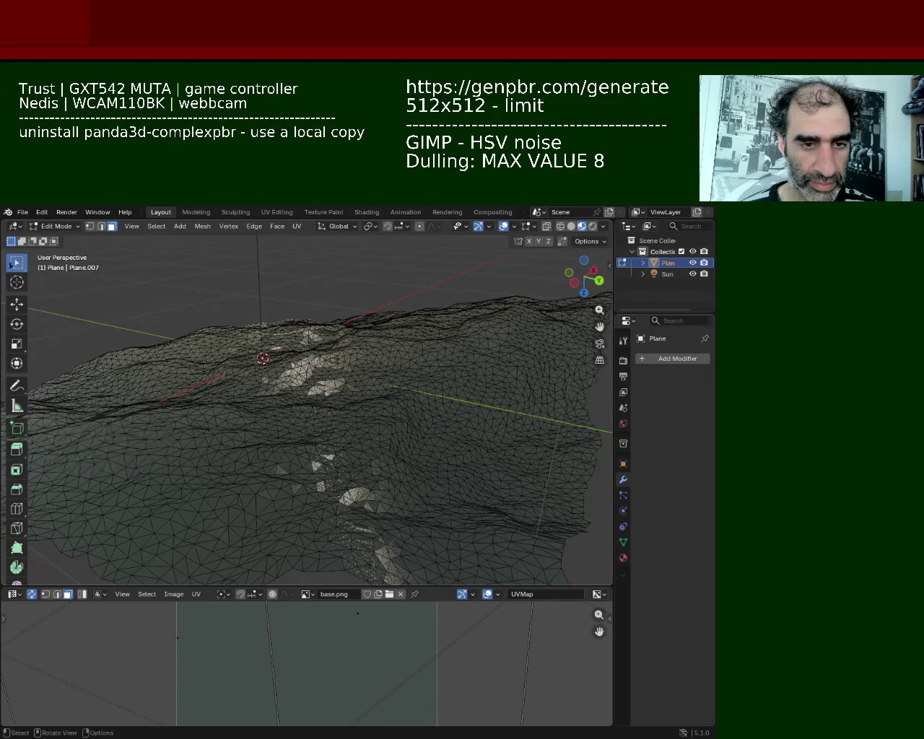
{"action": "left_click", "coordinate": [23, 212]}
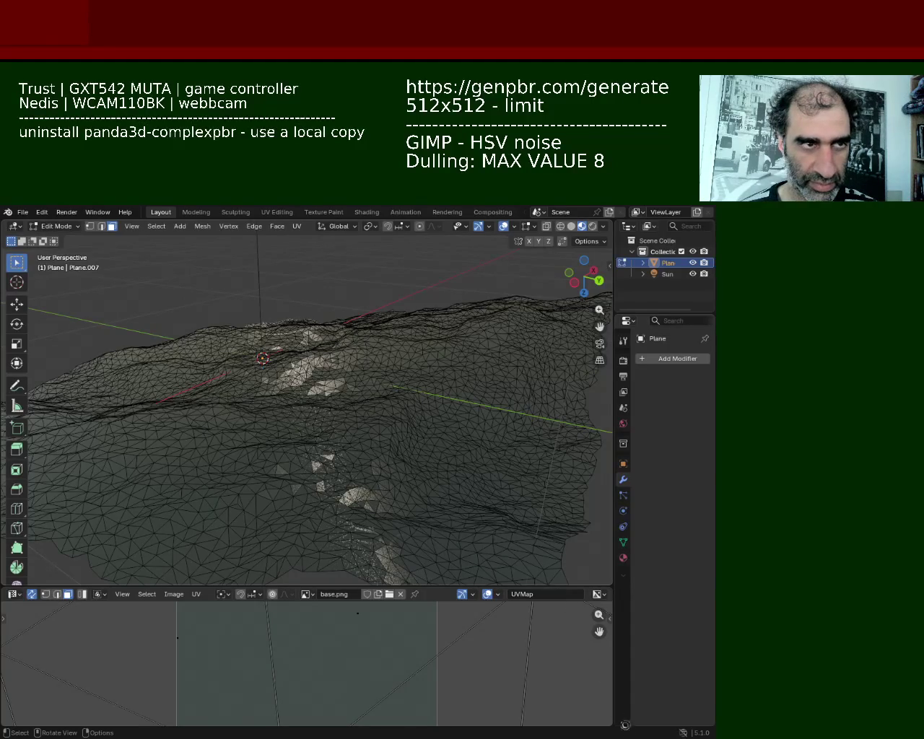
{"action": "key", "text": "Tab"}
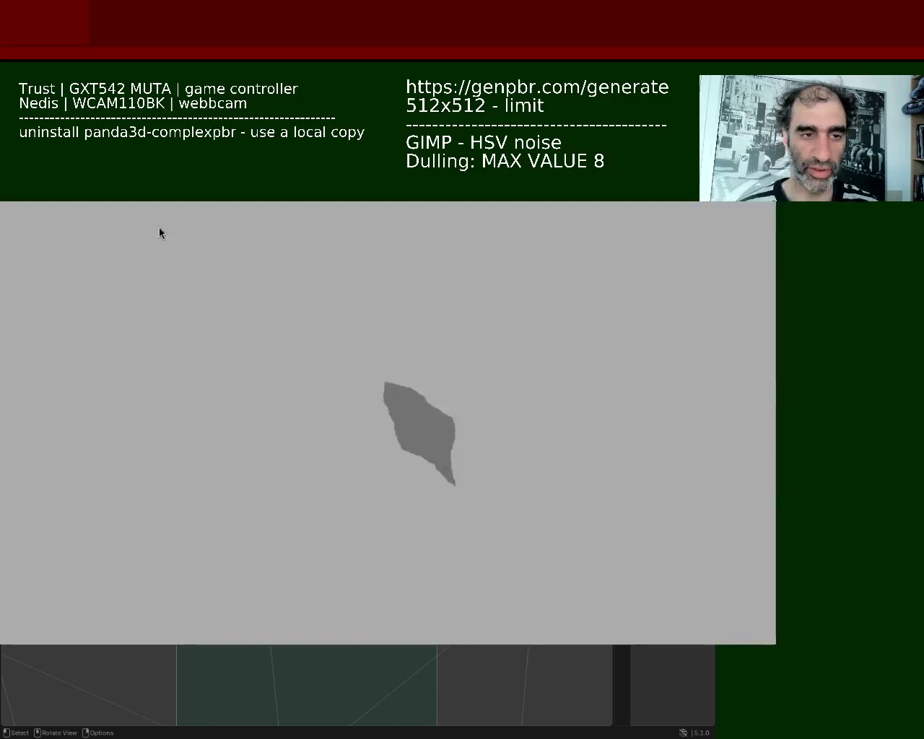
Rotate and zoom the Panda3D terrain preview, then close it with Escape
{"action": "mouse_move", "coordinate": [545, 509]}
{"action": "middle_mouse_down"}
{"action": "mouse_move", "coordinate": [320, 378]}
{"action": "mouse_move", "coordinate": [479, 411]}
{"action": "mouse_move", "coordinate": [332, 433]}
{"action": "mouse_move", "coordinate": [494, 407]}
{"action": "middle_mouse_up"}
{"action": "mouse_move", "coordinate": [494, 407]}
{"action": "right_mouse_down"}
{"action": "mouse_move", "coordinate": [475, 520]}
{"action": "mouse_move", "coordinate": [447, 397]}
{"action": "mouse_move", "coordinate": [431, 443]}
{"action": "mouse_move", "coordinate": [470, 478]}
{"action": "mouse_move", "coordinate": [402, 489]}
{"action": "mouse_move", "coordinate": [526, 466]}
{"action": "right_mouse_up"}
{"action": "right_click_drag", "start_coordinate": [681, 426], "coordinate": [655, 422]}
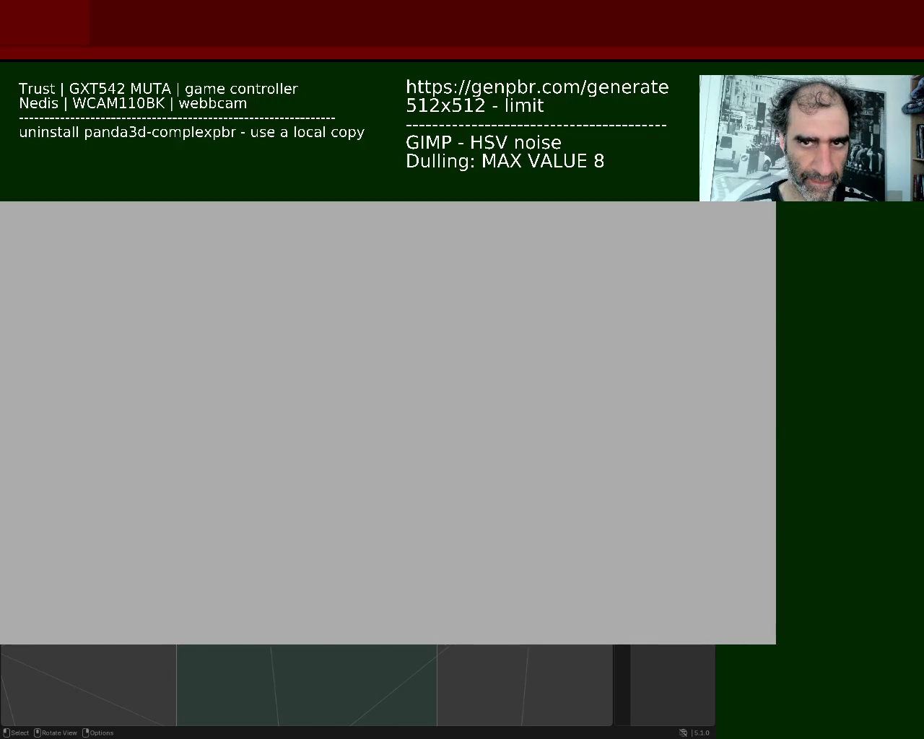
{"action": "key", "text": "Escape"}
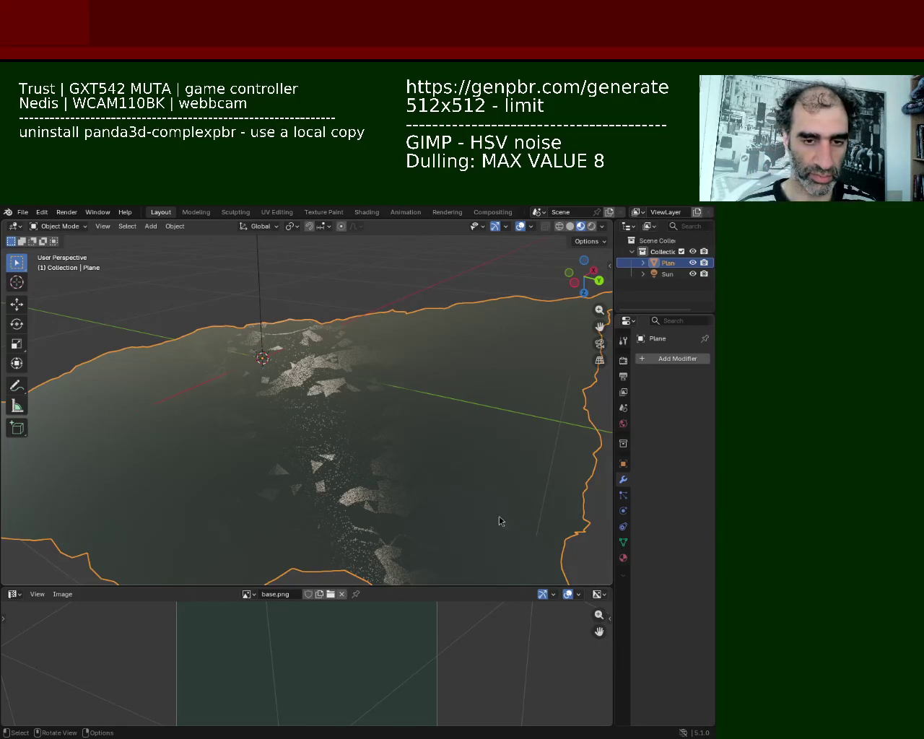
Scale the whole terrain mesh up about 11.6 times in Edit Mode, then deselect it
{"action": "left_click", "coordinate": [356, 341]}
{"action": "key", "text": "Tab"}
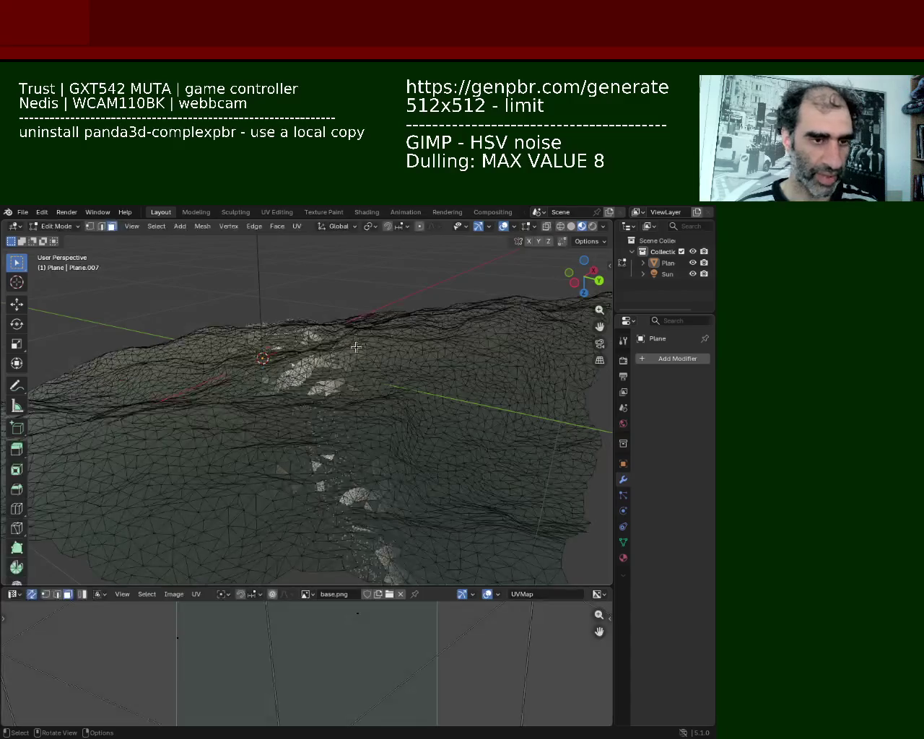
{"action": "key", "text": "a"}
{"action": "key", "text": "s"}
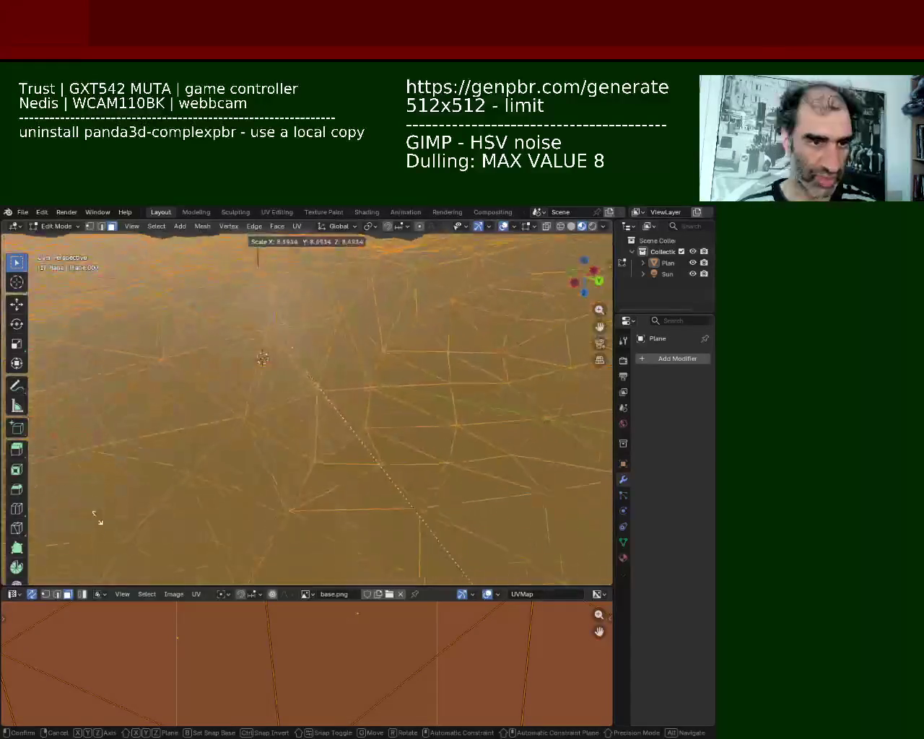
{"action": "left_click", "coordinate": [249, 316]}
{"action": "scroll", "coordinate": [457, 515], "scroll_direction": "down", "scroll_amount": 3}
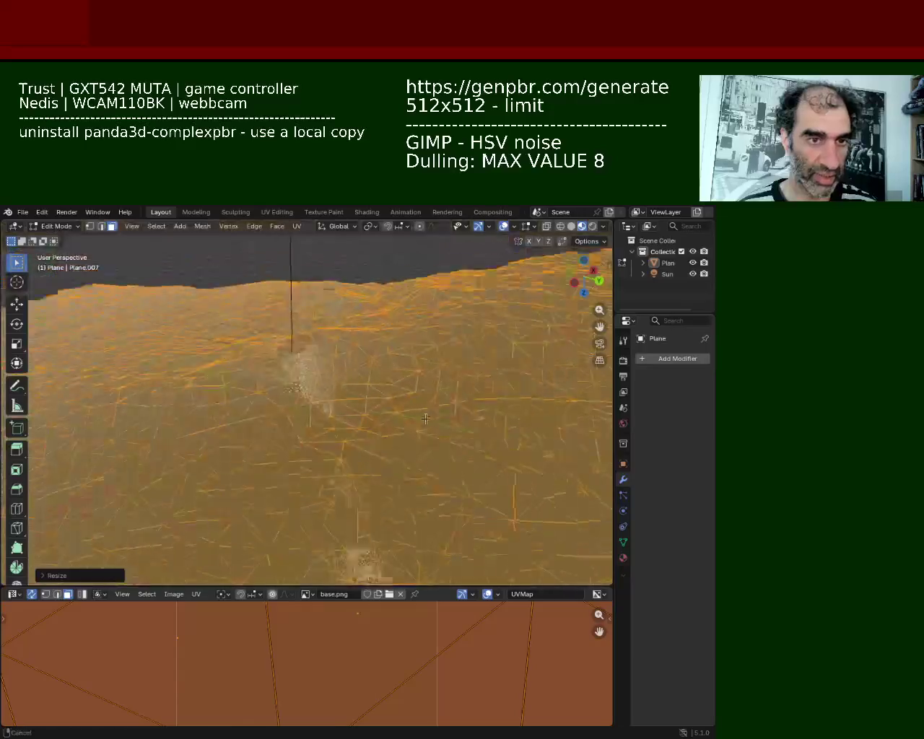
{"action": "scroll", "coordinate": [456, 516], "scroll_direction": "down", "scroll_amount": 3}
{"action": "scroll", "coordinate": [456, 516], "scroll_direction": "down", "scroll_amount": 3}
{"action": "left_click", "coordinate": [524, 528]}
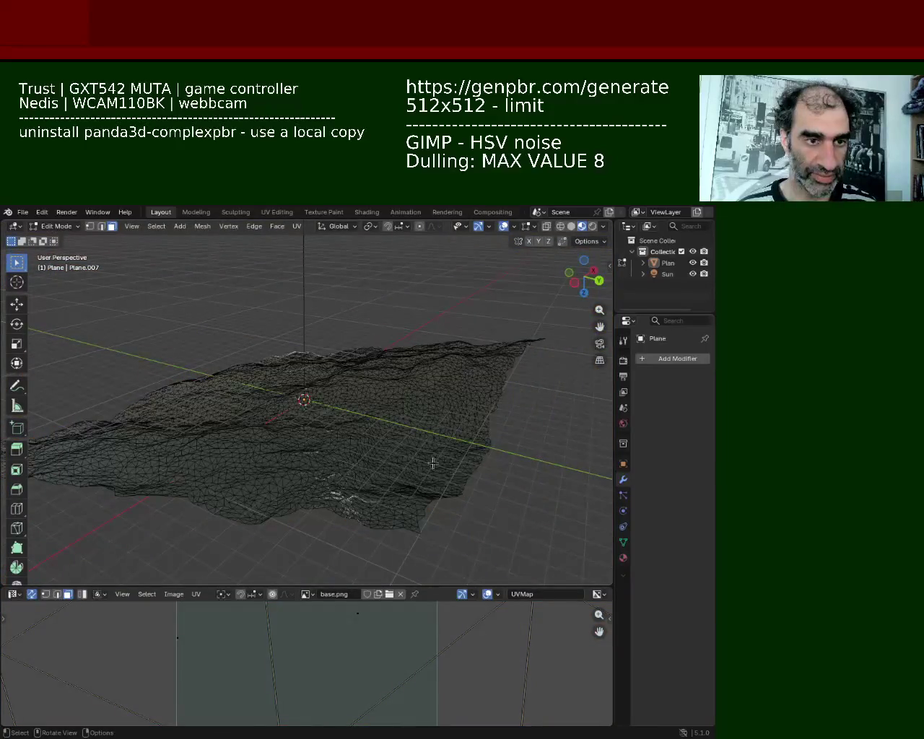
Save as ground_1.blend and re-export the Plane as glTF 2.0 to preview it
{"action": "key", "text": "ctrl+s"}
{"action": "left_click", "coordinate": [22, 212]}
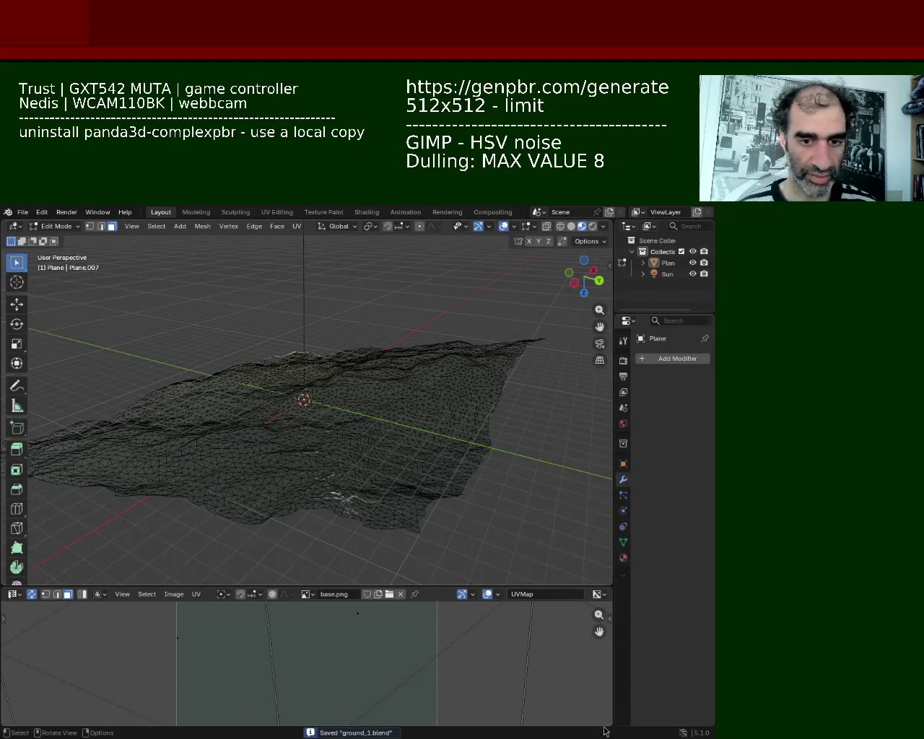
{"action": "key", "text": "Tab"}
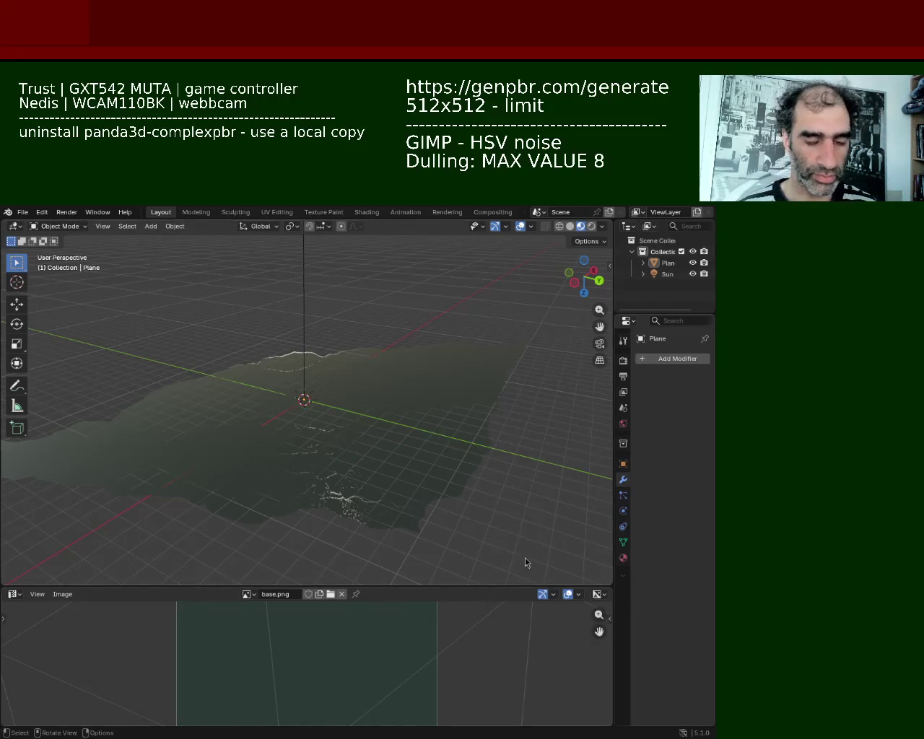
{"action": "left_click", "coordinate": [665, 263]}
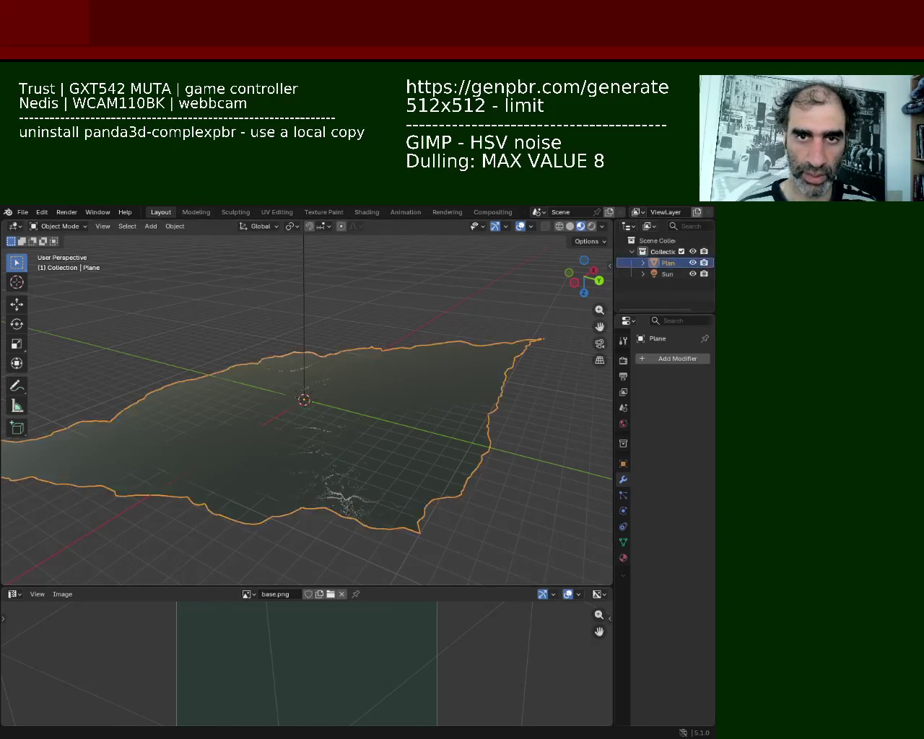
{"action": "left_click", "coordinate": [21, 213]}
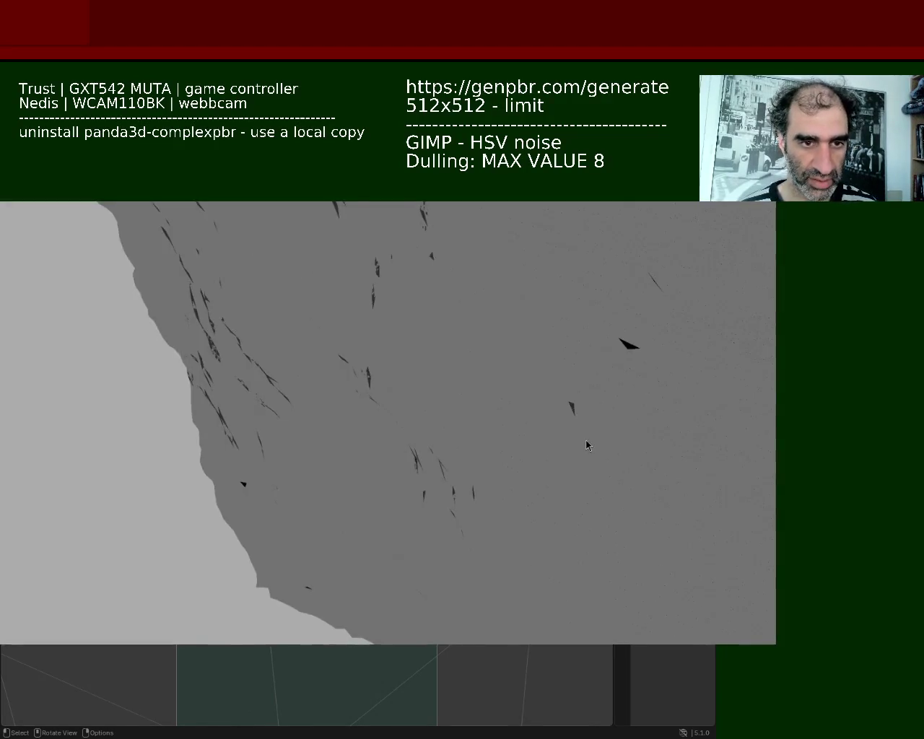
{"action": "mouse_move", "coordinate": [586, 440]}
{"action": "middle_mouse_down"}
{"action": "mouse_move", "coordinate": [208, 268]}
{"action": "mouse_move", "coordinate": [130, 286]}
{"action": "mouse_move", "coordinate": [427, 423]}
{"action": "mouse_move", "coordinate": [450, 474]}
{"action": "mouse_move", "coordinate": [469, 450]}
{"action": "mouse_move", "coordinate": [741, 489]}
{"action": "mouse_move", "coordinate": [709, 462]}
{"action": "mouse_move", "coordinate": [460, 419]}
{"action": "mouse_move", "coordinate": [392, 412]}
{"action": "mouse_move", "coordinate": [367, 423]}
{"action": "mouse_move", "coordinate": [411, 415]}
{"action": "mouse_move", "coordinate": [299, 425]}
{"action": "mouse_move", "coordinate": [373, 433]}
{"action": "mouse_move", "coordinate": [526, 387]}
{"action": "mouse_move", "coordinate": [510, 342]}
{"action": "mouse_move", "coordinate": [427, 481]}
{"action": "mouse_move", "coordinate": [412, 454]}
{"action": "mouse_move", "coordinate": [438, 464]}
{"action": "mouse_move", "coordinate": [433, 458]}
{"action": "middle_mouse_up"}
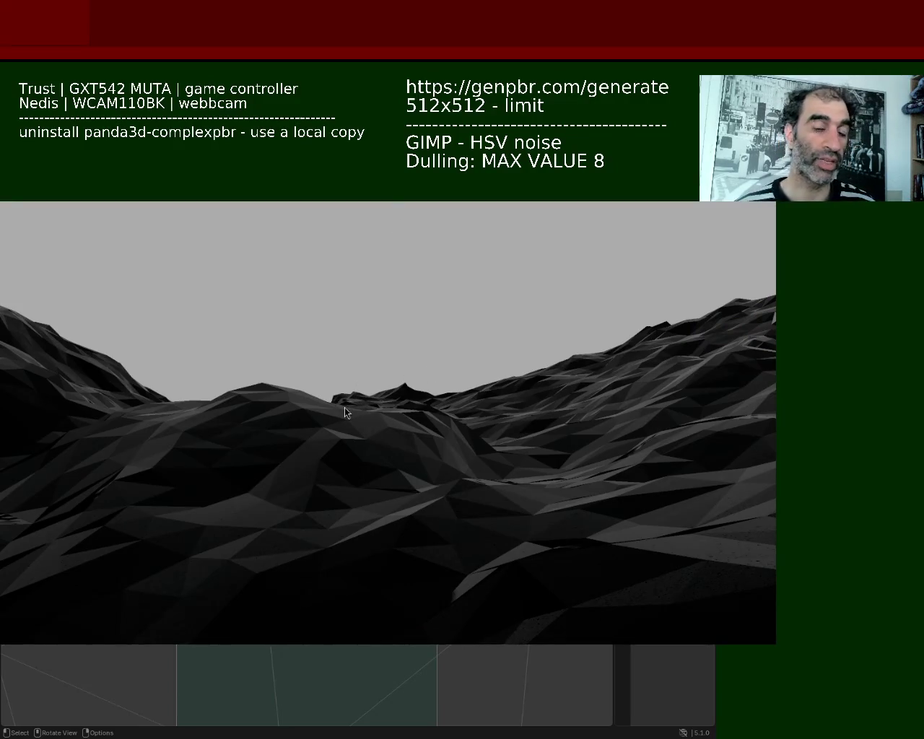
Move the Panda3D preview window aside with Escape to reveal Blender
{"action": "key", "text": "Escape"}
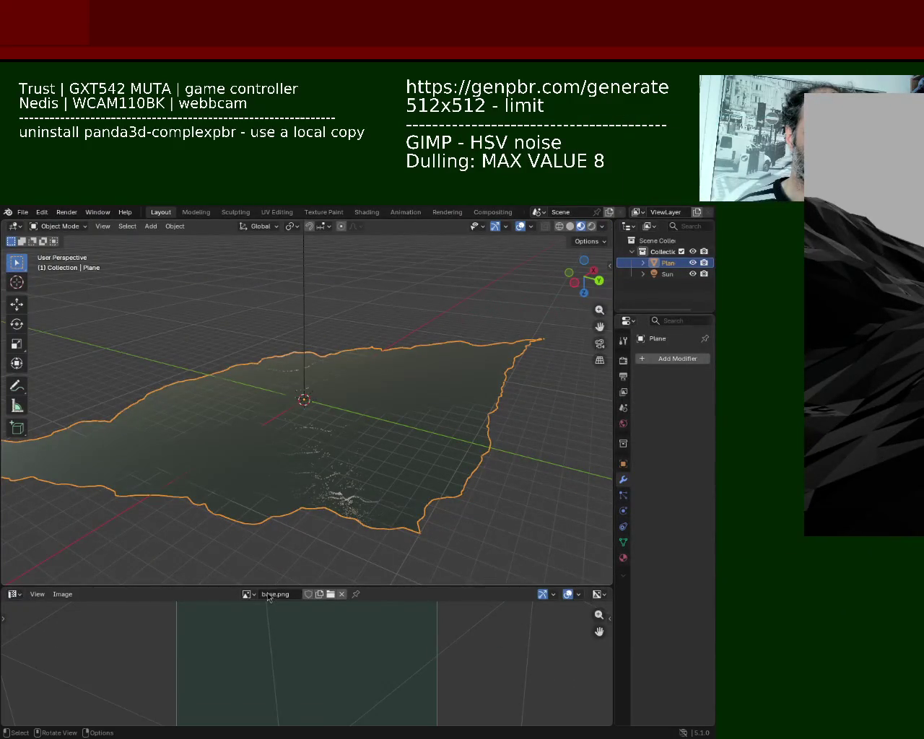
Delete the old terrain plane and add a new plane at the origin
{"action": "left_click", "coordinate": [656, 264]}
{"action": "key", "text": "Delete"}
{"action": "middle_click_drag", "start_coordinate": [367, 362], "coordinate": [233, 345]}
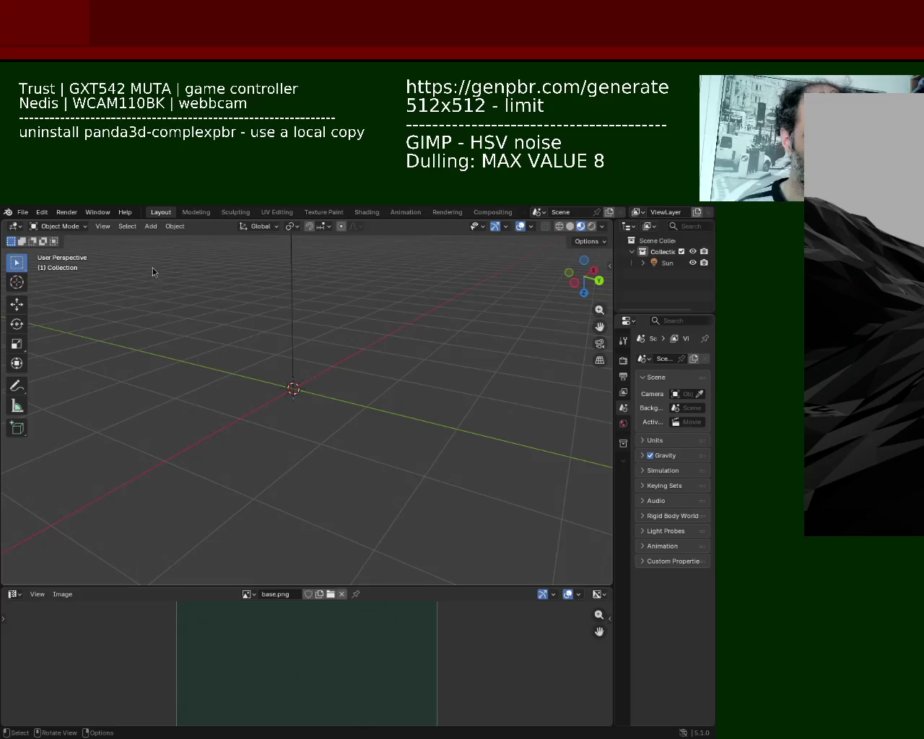
{"action": "left_click", "coordinate": [151, 226]}
{"action": "key", "text": "Escape"}
{"action": "left_click", "coordinate": [151, 226]}
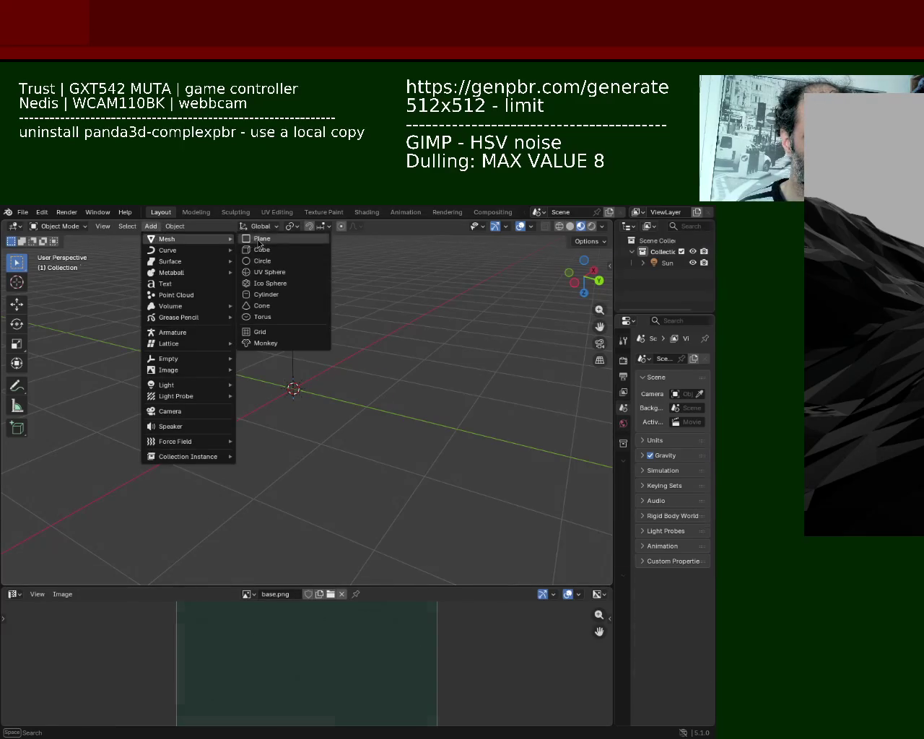
{"action": "left_click", "coordinate": [258, 241]}
Subdivide the new plane repeatedly in Edit Mode until it is a very dense grid
{"action": "key", "text": "Tab"}
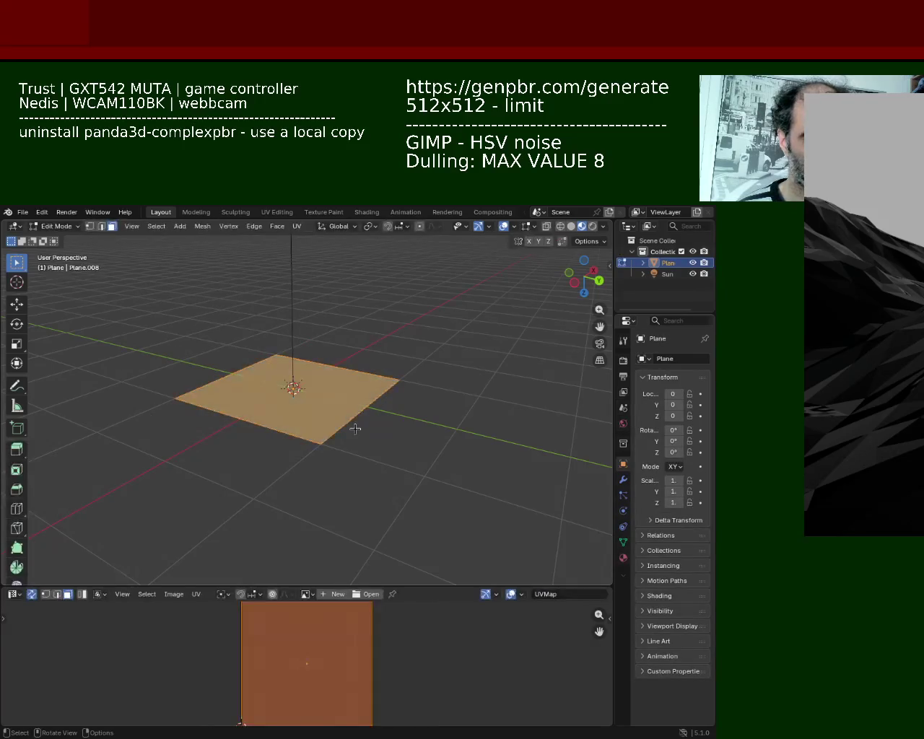
{"action": "key", "text": "ctrl+e"}
{"action": "key", "text": "d"}
{"action": "key", "text": "ctrl+e"}
{"action": "key", "text": "d"}
{"action": "key", "text": "ctrl+e"}
{"action": "key", "text": "d"}
{"action": "key", "text": "ctrl+e"}
{"action": "key", "text": "d"}
{"action": "key", "text": "ctrl+e"}
{"action": "key", "text": "d"}
{"action": "key", "text": "ctrl+e"}
{"action": "key", "text": "d"}
{"action": "key", "text": "ctrl+e"}
{"action": "key", "text": "d"}
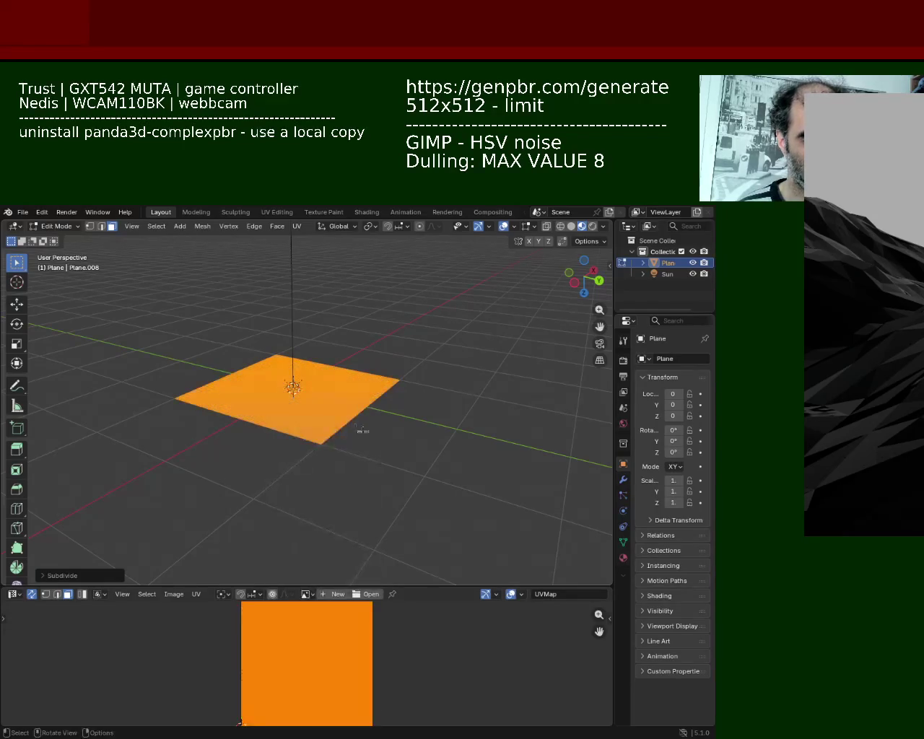
Scale the dense plane up to a larger size
{"action": "key", "text": "s"}
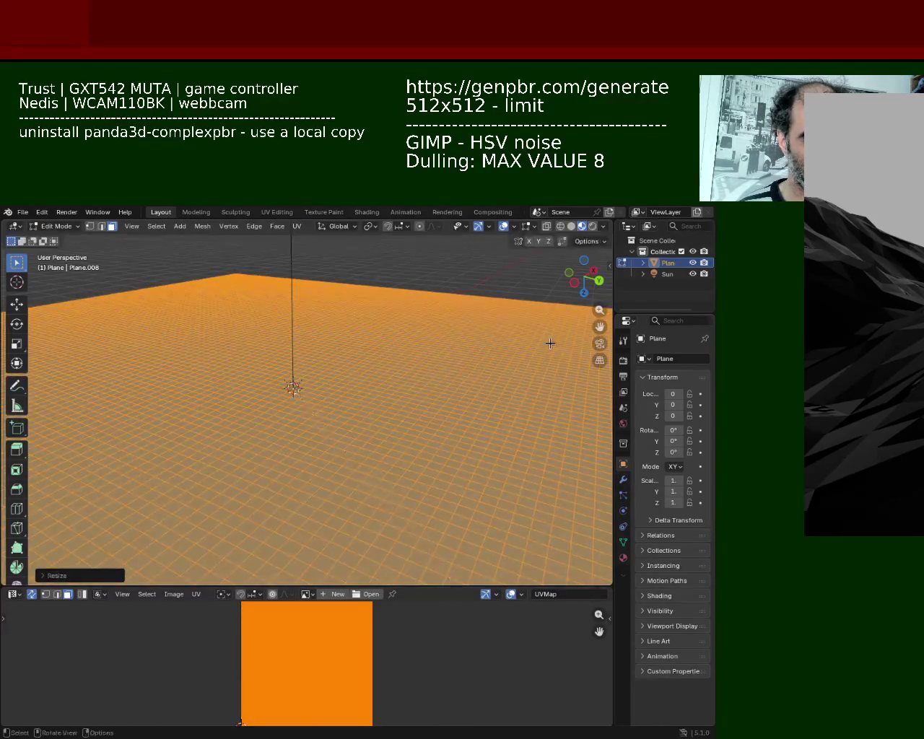
{"action": "left_click", "coordinate": [434, 375]}
{"action": "mouse_move", "coordinate": [433, 375]}
{"action": "middle_mouse_down"}
{"action": "mouse_move", "coordinate": [395, 404]}
{"action": "mouse_move", "coordinate": [375, 339]}
{"action": "middle_mouse_up"}
{"action": "scroll", "coordinate": [383, 371], "scroll_direction": "down", "scroll_amount": 3}
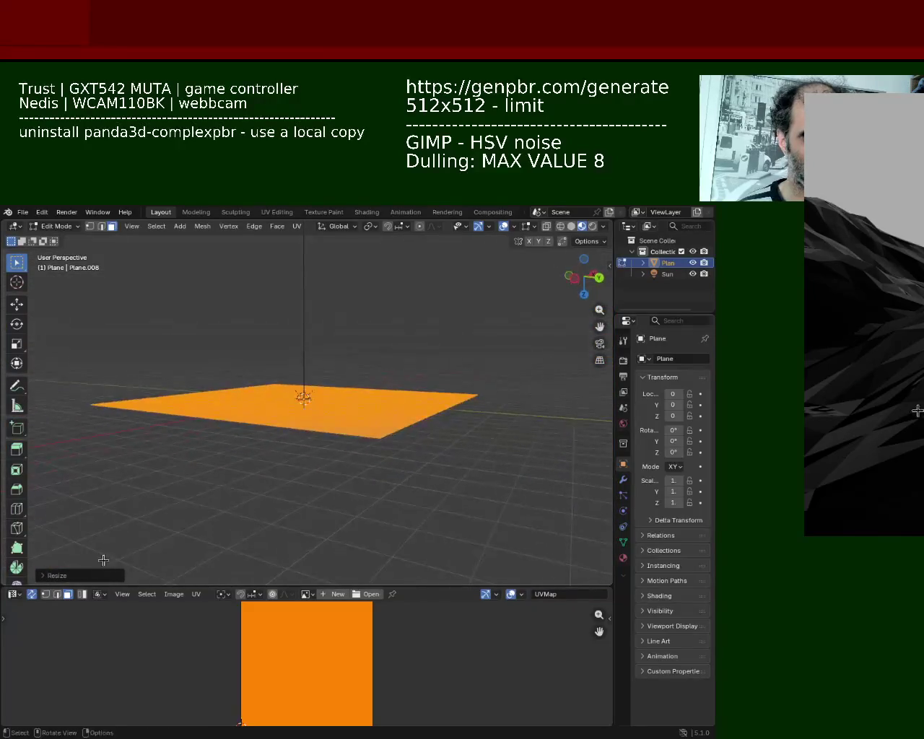
Turn the bottom area into a Geometry Node Editor and assign the existing 'Geometry Nodes' group
{"action": "left_click", "coordinate": [12, 597]}
{"action": "left_click", "coordinate": [70, 662]}
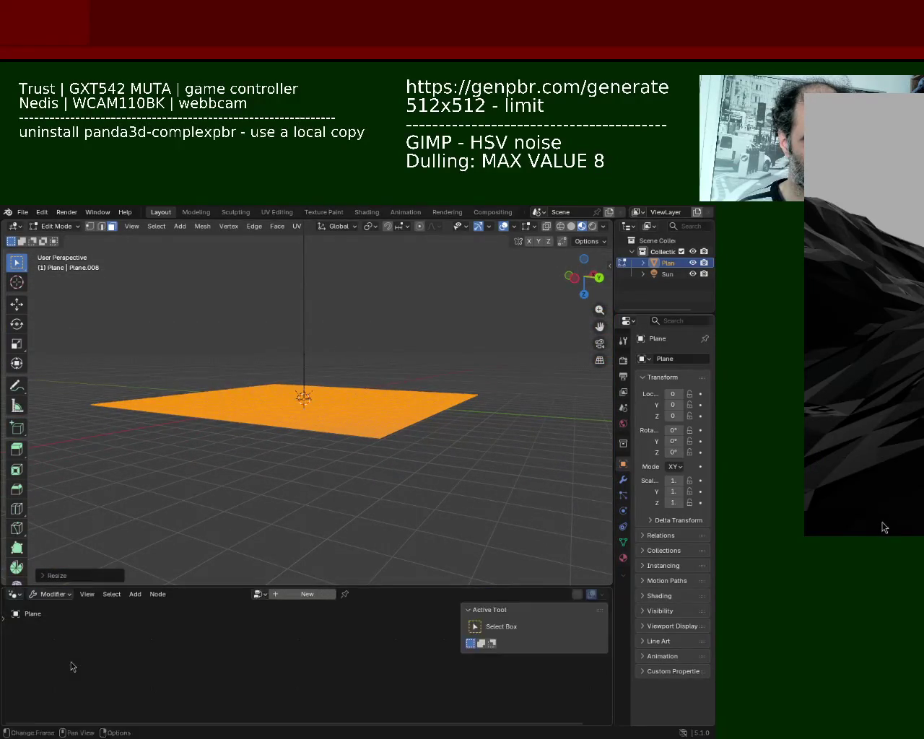
{"action": "left_click", "coordinate": [259, 594]}
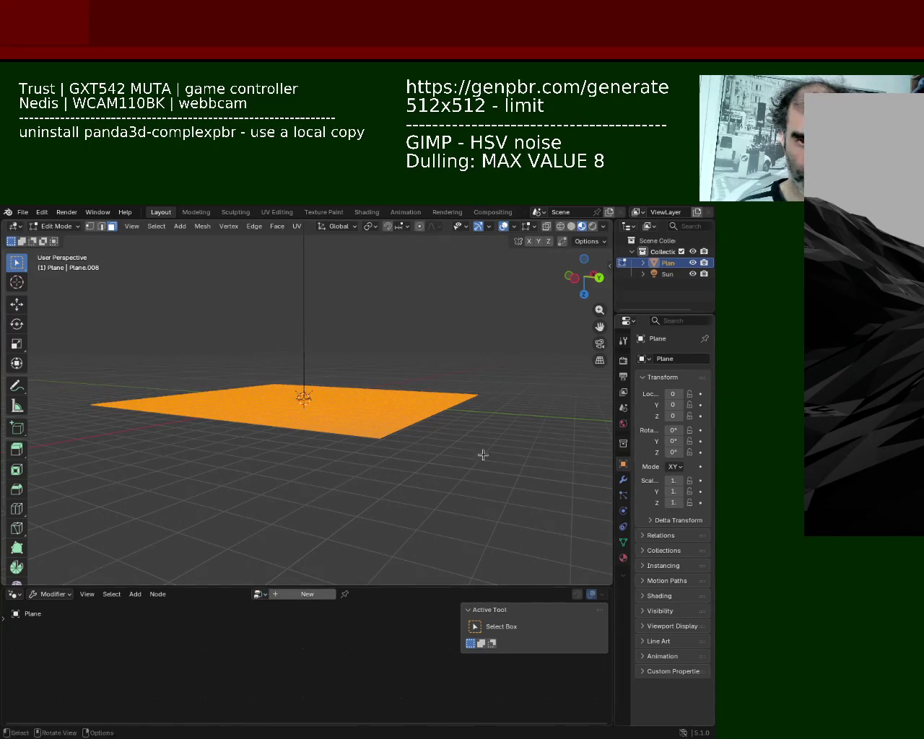
{"action": "left_click", "coordinate": [297, 595]}
{"action": "left_click", "coordinate": [243, 598]}
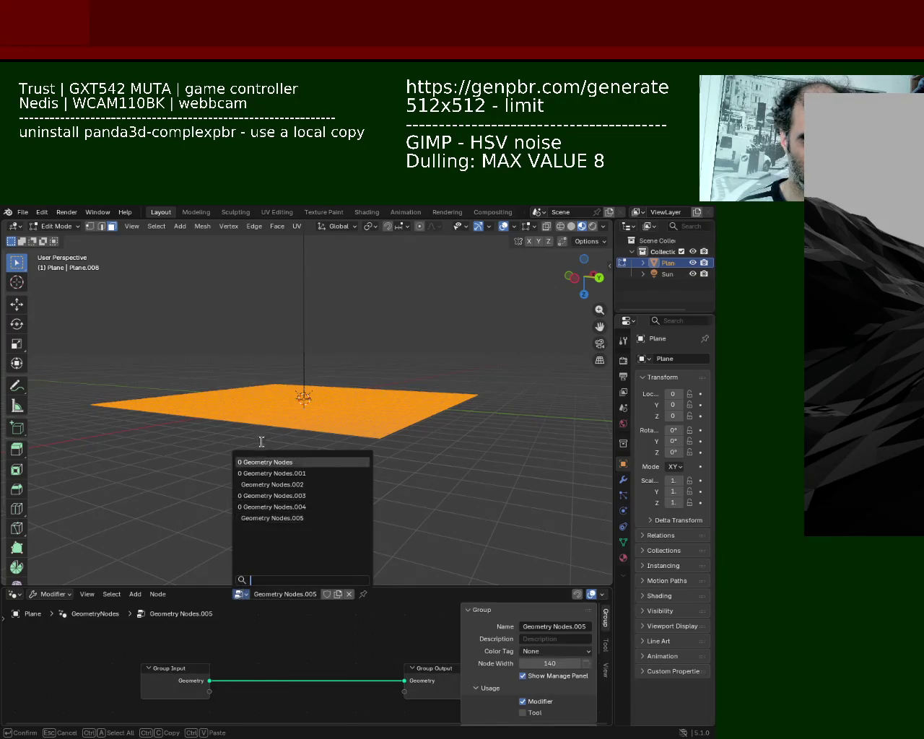
{"action": "left_click", "coordinate": [265, 463]}
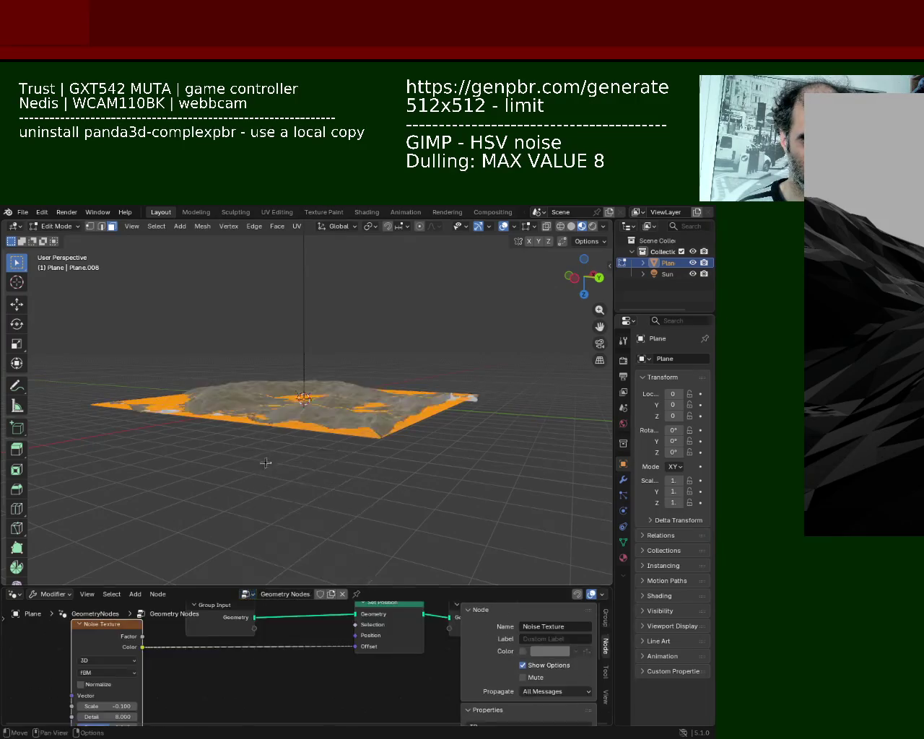
{"action": "left_click", "coordinate": [14, 228]}
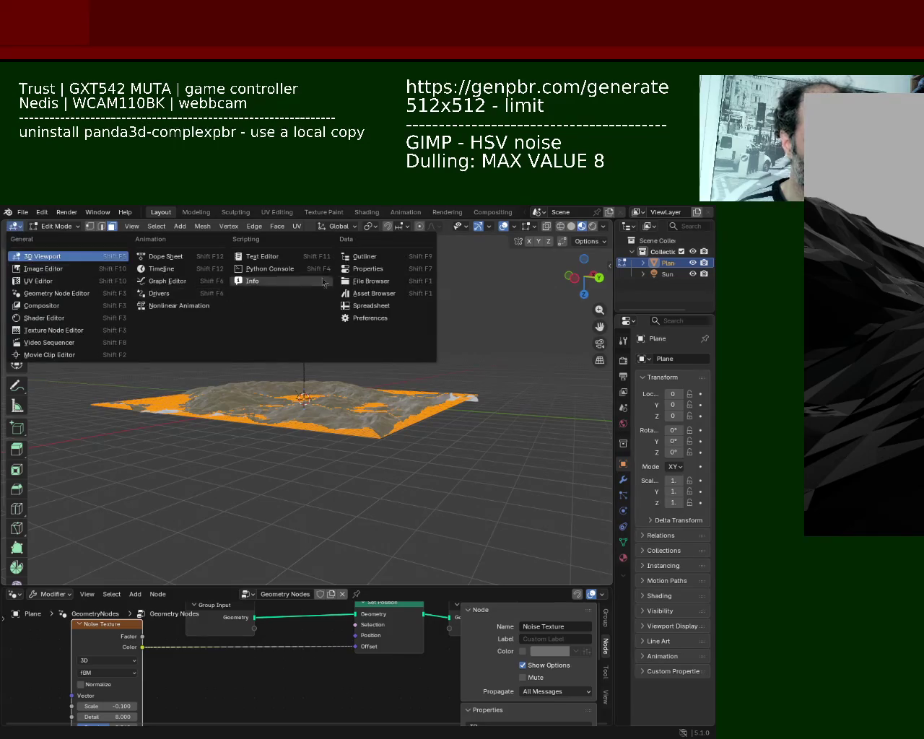
Show Unused Data in an Outliner and delete Geometry Nodes.001 through .005
{"action": "left_click", "coordinate": [358, 257]}
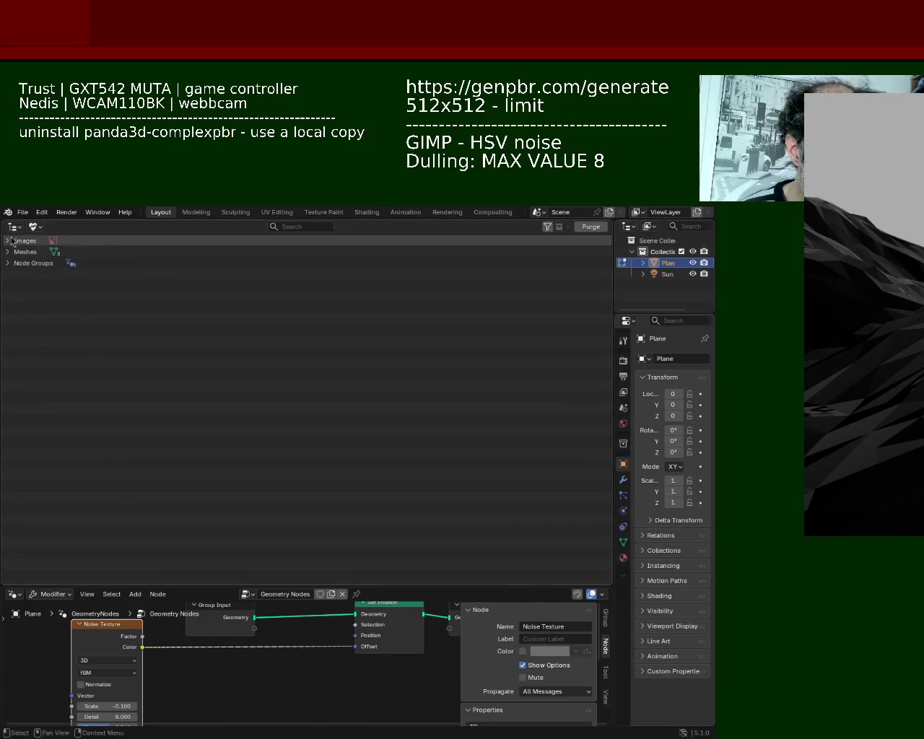
{"action": "left_click", "coordinate": [36, 228]}
{"action": "left_click", "coordinate": [63, 335]}
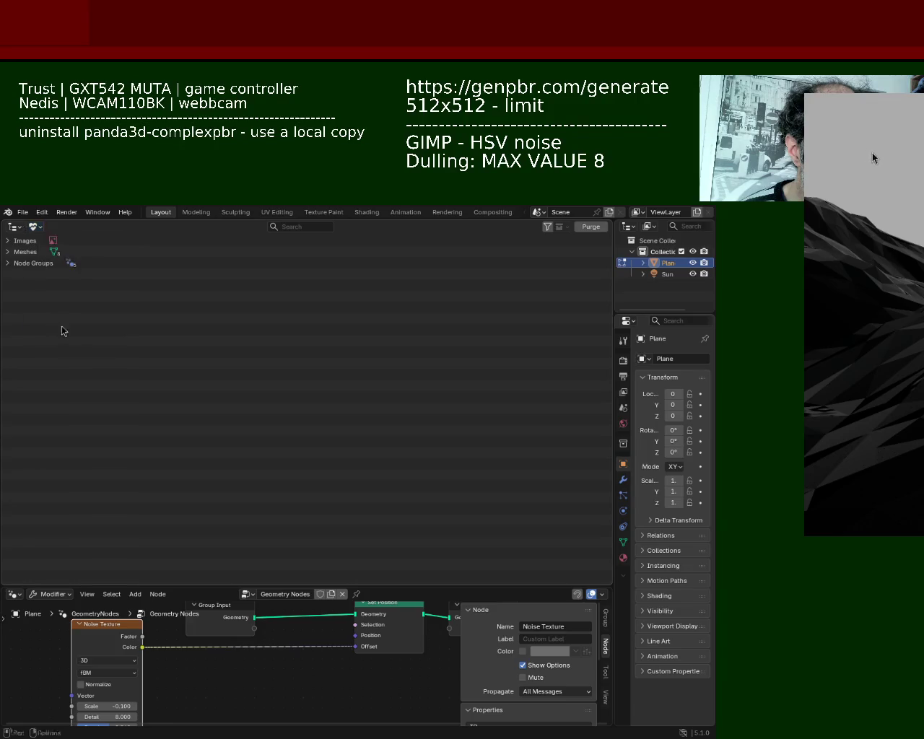
{"action": "left_click", "coordinate": [9, 264]}
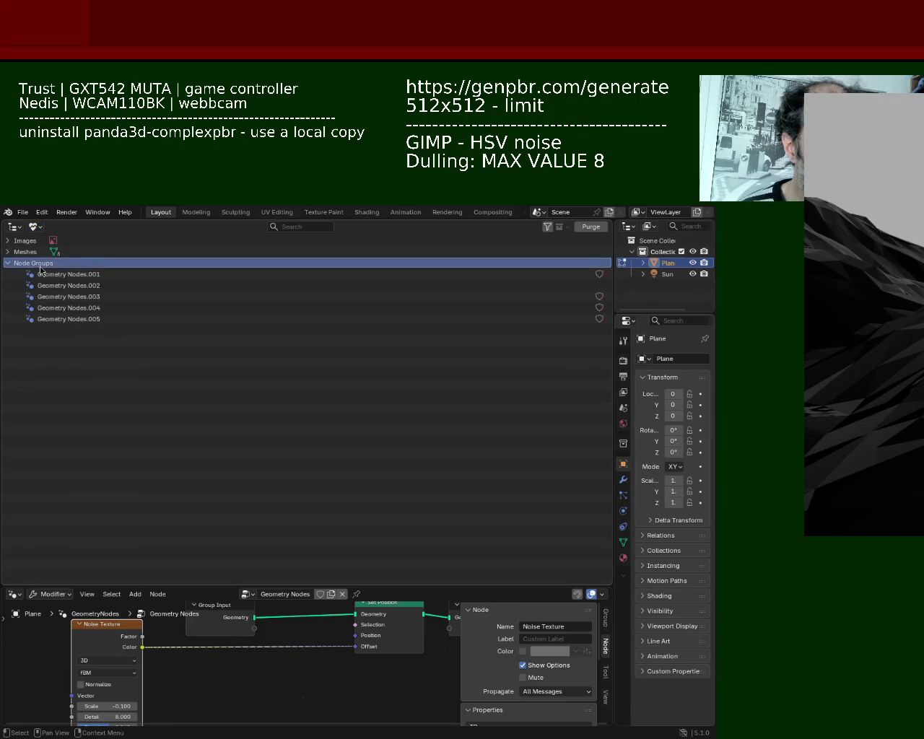
{"action": "left_click", "coordinate": [40, 264]}
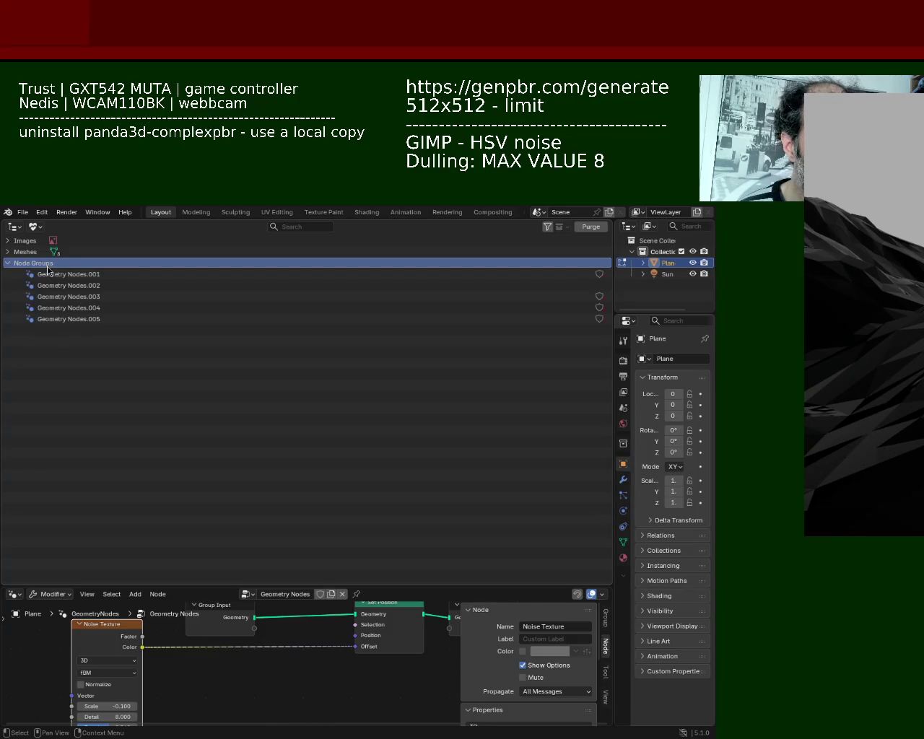
{"action": "left_click_drag", "start_coordinate": [43, 273], "coordinate": [72, 322]}
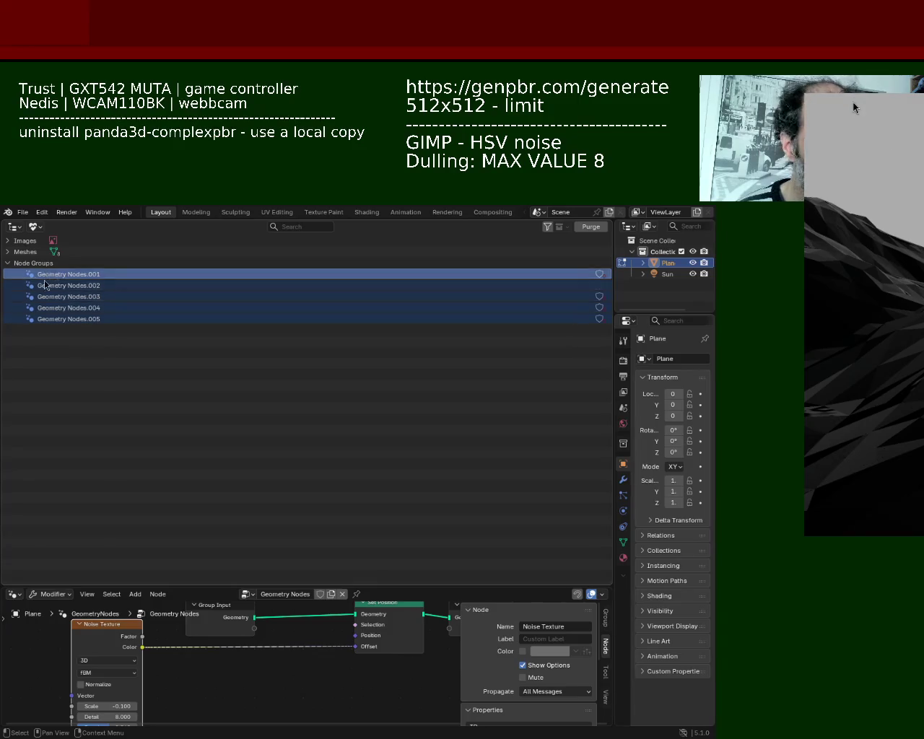
{"action": "right_click", "coordinate": [47, 279]}
{"action": "left_click", "coordinate": [33, 304]}
Delete the orphan Plane meshes, review the unused Material and SpecularMap.png, then restore the 3D Viewport
{"action": "left_click", "coordinate": [8, 252]}
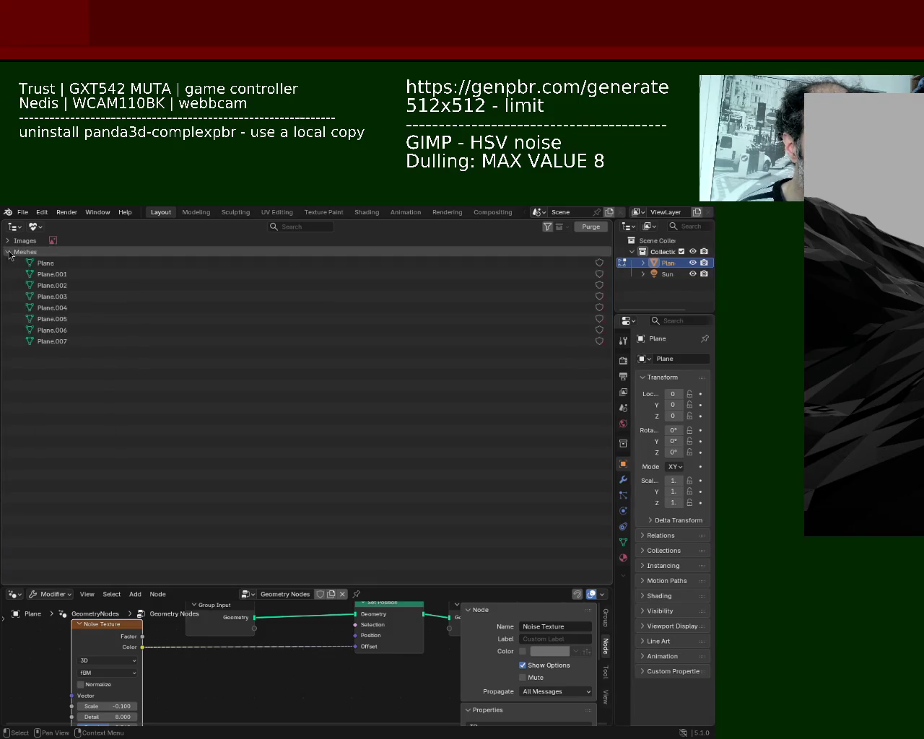
{"action": "right_click", "coordinate": [70, 341]}
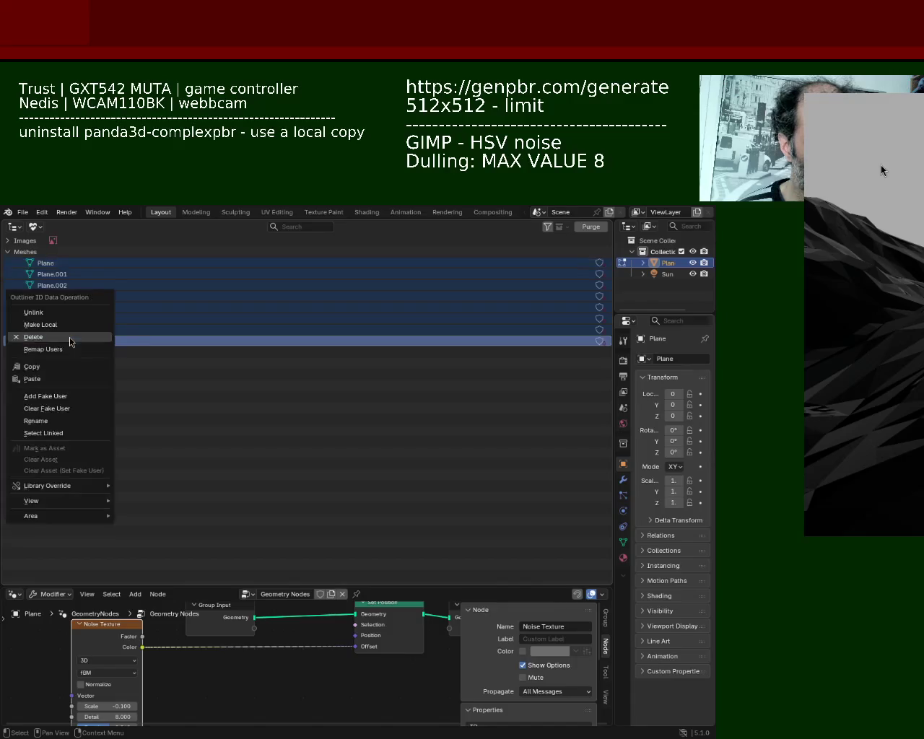
{"action": "left_click", "coordinate": [72, 336]}
{"action": "left_click", "coordinate": [8, 252]}
{"action": "left_click", "coordinate": [21, 263]}
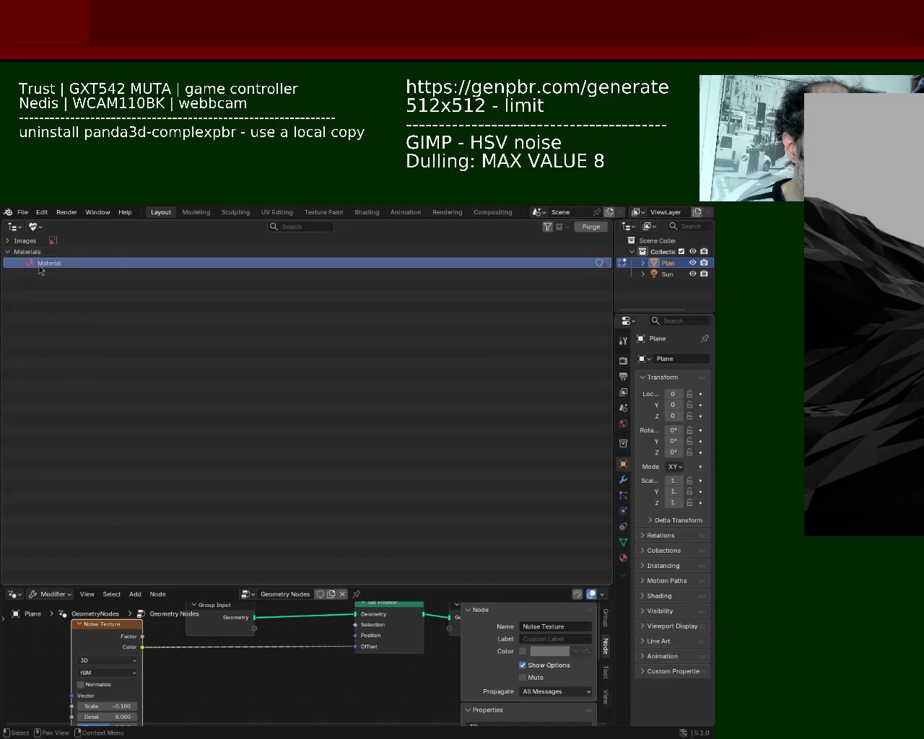
{"action": "right_click", "coordinate": [21, 262]}
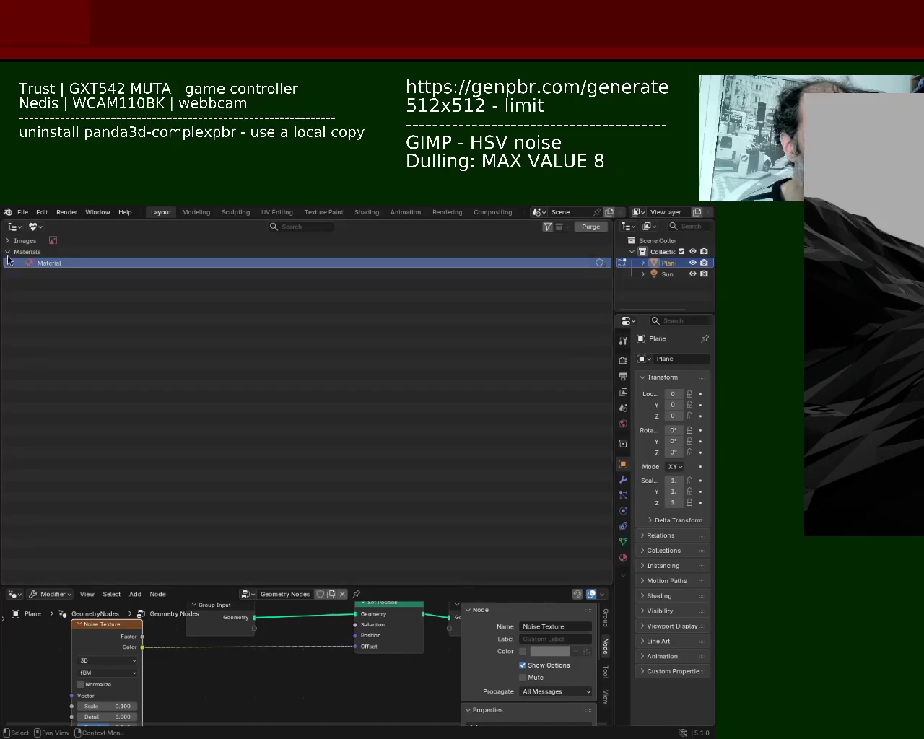
{"action": "left_click", "coordinate": [8, 252]}
{"action": "left_click", "coordinate": [8, 241]}
{"action": "left_click", "coordinate": [74, 253]}
{"action": "right_click", "coordinate": [72, 253]}
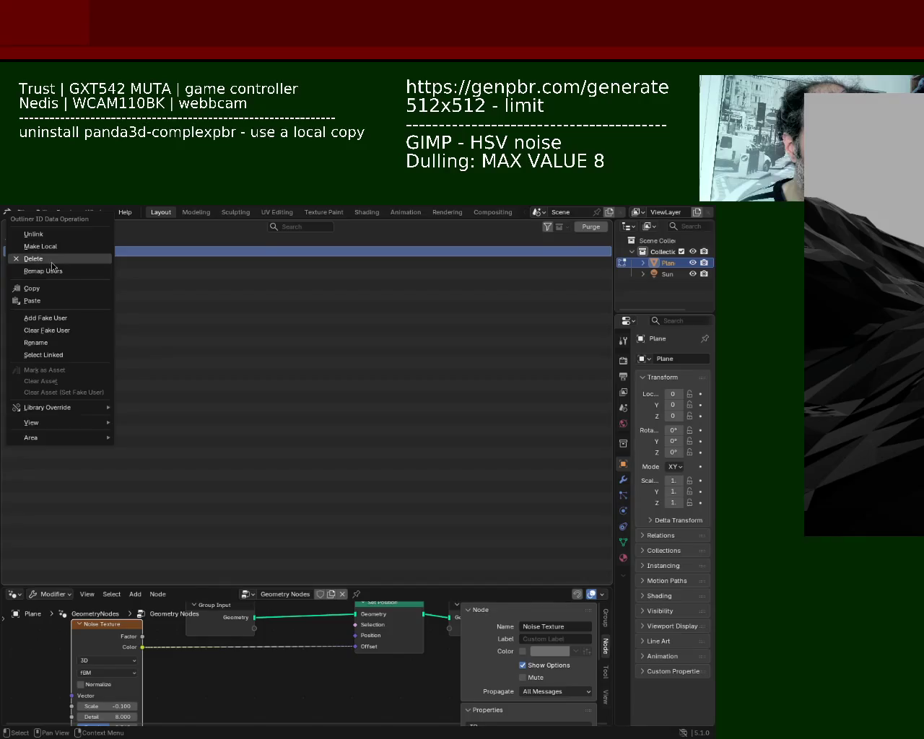
{"action": "left_click", "coordinate": [14, 227]}
{"action": "left_click", "coordinate": [33, 259]}
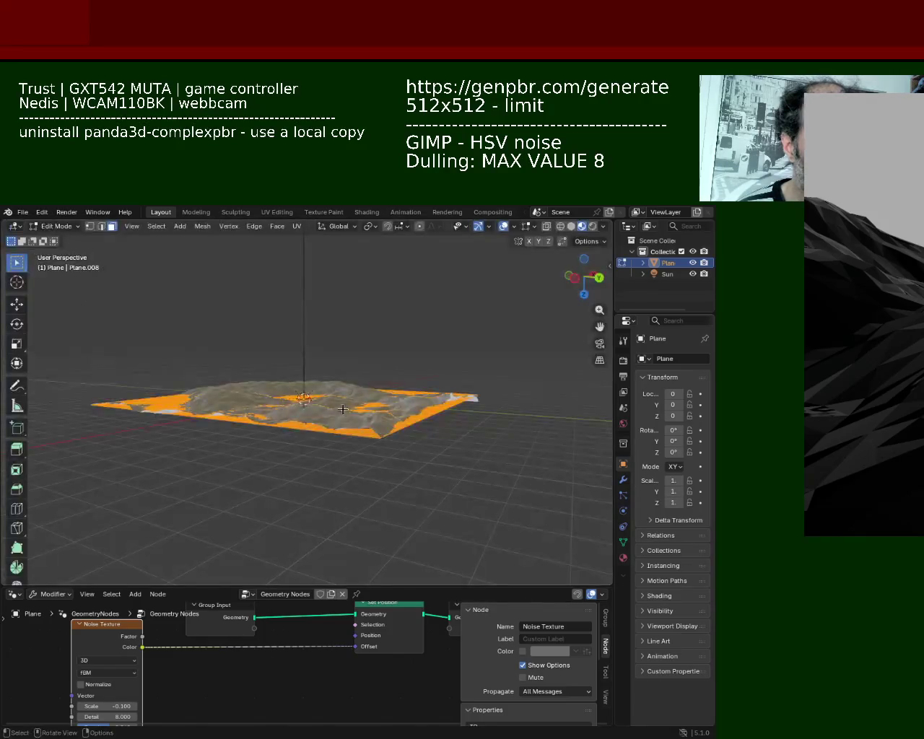
Select the whole terrain mesh and scale it up about 10.21 times
{"action": "mouse_move", "coordinate": [349, 332]}
{"action": "middle_mouse_down"}
{"action": "mouse_move", "coordinate": [364, 365]}
{"action": "mouse_move", "coordinate": [354, 402]}
{"action": "mouse_move", "coordinate": [323, 387]}
{"action": "mouse_move", "coordinate": [328, 416]}
{"action": "middle_mouse_up"}
{"action": "scroll", "coordinate": [354, 402], "scroll_direction": "down", "scroll_amount": 2}
{"action": "key", "text": "a"}
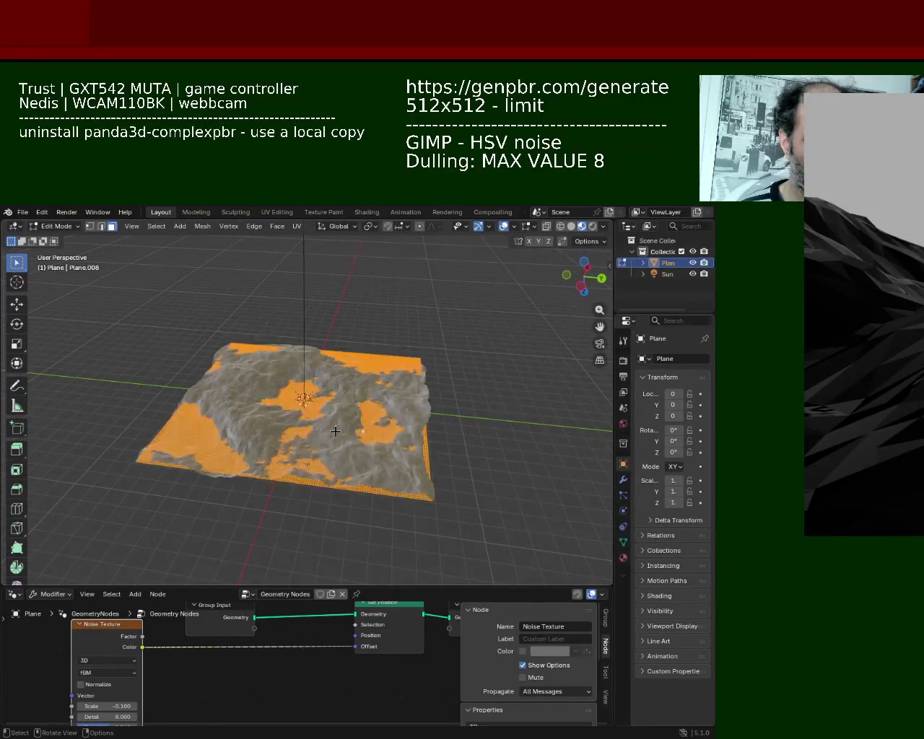
{"action": "key", "text": "s"}
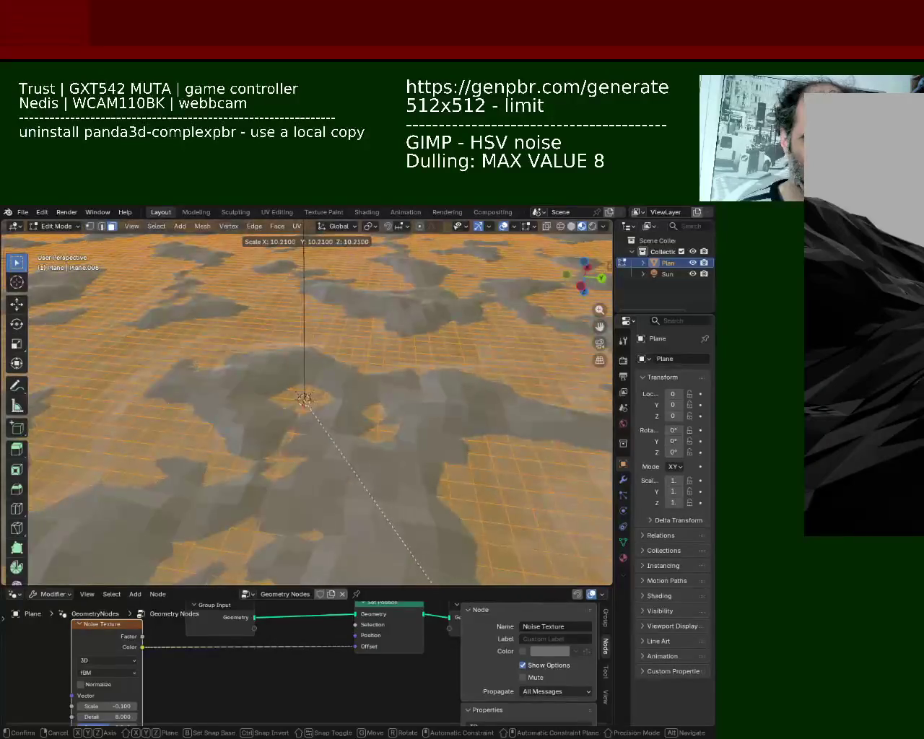
{"action": "left_click", "coordinate": [444, 321]}
Enlarge the node editor and set the Noise Texture Scale to 4.800
{"action": "mouse_move", "coordinate": [444, 321]}
{"action": "middle_mouse_down"}
{"action": "mouse_move", "coordinate": [342, 410]}
{"action": "mouse_move", "coordinate": [320, 332]}
{"action": "middle_mouse_up"}
{"action": "mouse_move", "coordinate": [411, 474]}
{"action": "middle_mouse_down"}
{"action": "mouse_move", "coordinate": [353, 377]}
{"action": "mouse_move", "coordinate": [411, 495]}
{"action": "mouse_move", "coordinate": [389, 486]}
{"action": "mouse_move", "coordinate": [313, 347]}
{"action": "mouse_move", "coordinate": [423, 524]}
{"action": "mouse_move", "coordinate": [423, 553]}
{"action": "mouse_move", "coordinate": [396, 470]}
{"action": "middle_mouse_up"}
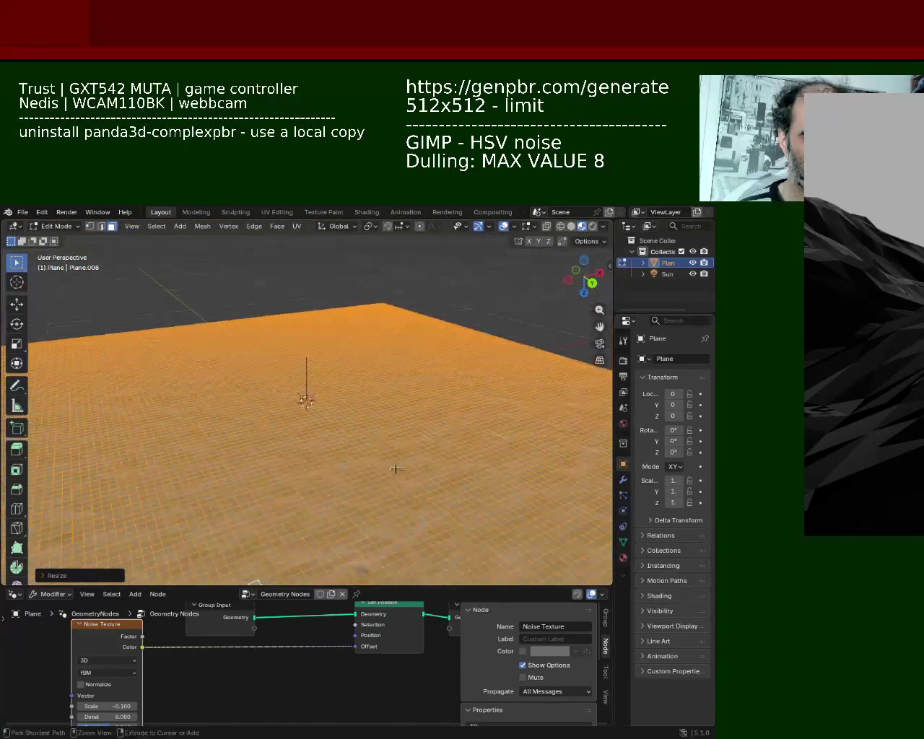
{"action": "mouse_move", "coordinate": [342, 429]}
{"action": "middle_mouse_down"}
{"action": "mouse_move", "coordinate": [340, 402]}
{"action": "mouse_move", "coordinate": [340, 444]}
{"action": "middle_mouse_up"}
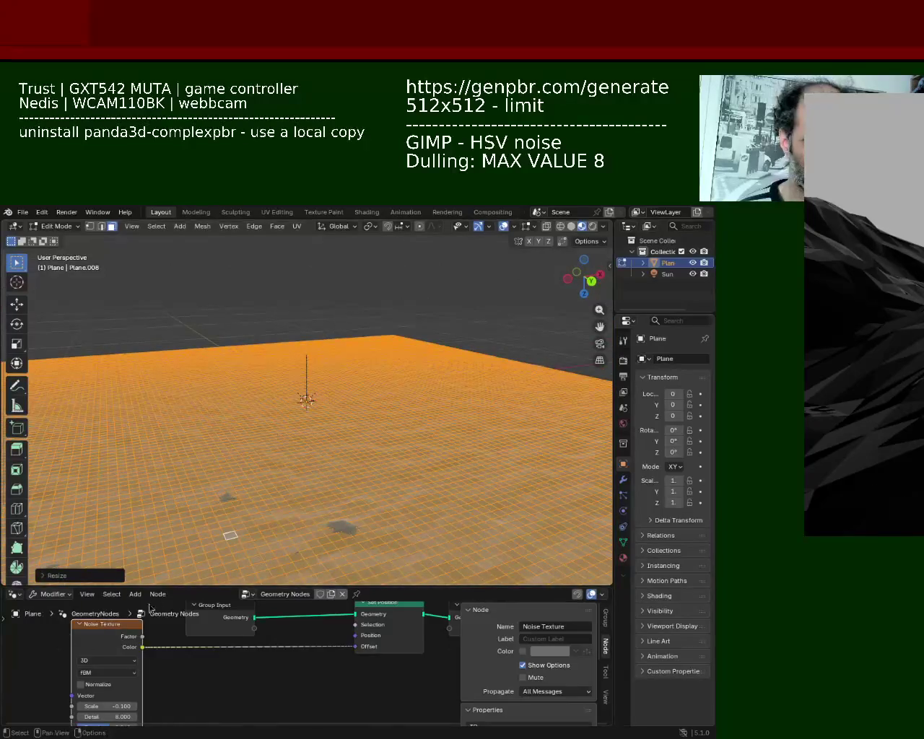
{"action": "left_click_drag", "start_coordinate": [175, 586], "coordinate": [175, 322]}
{"action": "left_click_drag", "start_coordinate": [94, 576], "coordinate": [101, 575]}
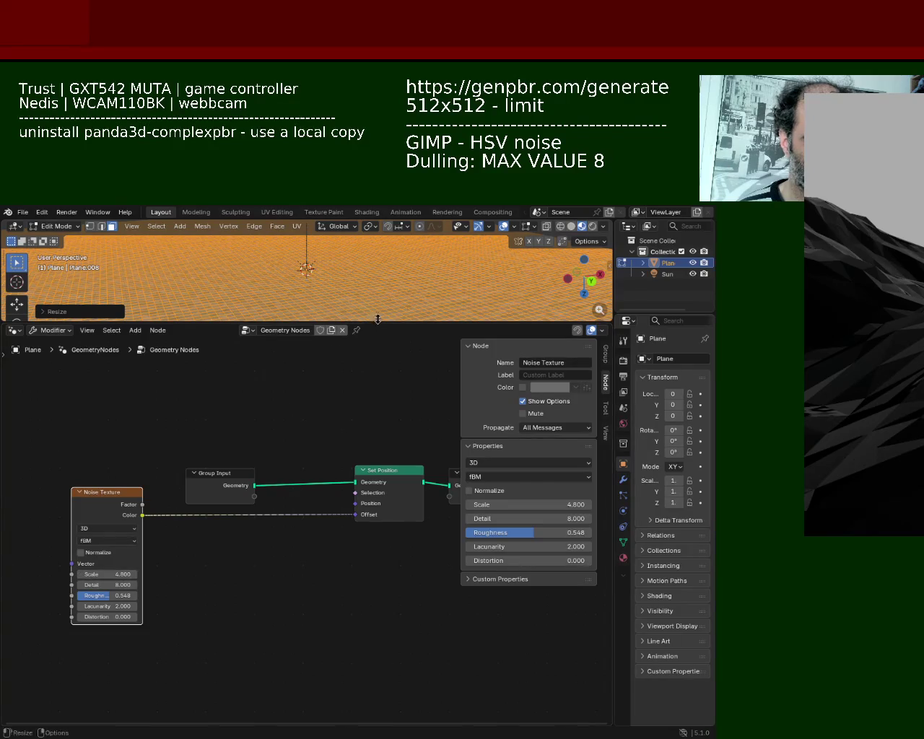
Raise Noise Detail to 14.800 and insert an RGB Curves node on the Color→Offset link
{"action": "left_click_drag", "start_coordinate": [377, 322], "coordinate": [375, 467]}
{"action": "left_click_drag", "start_coordinate": [94, 658], "coordinate": [222, 657]}
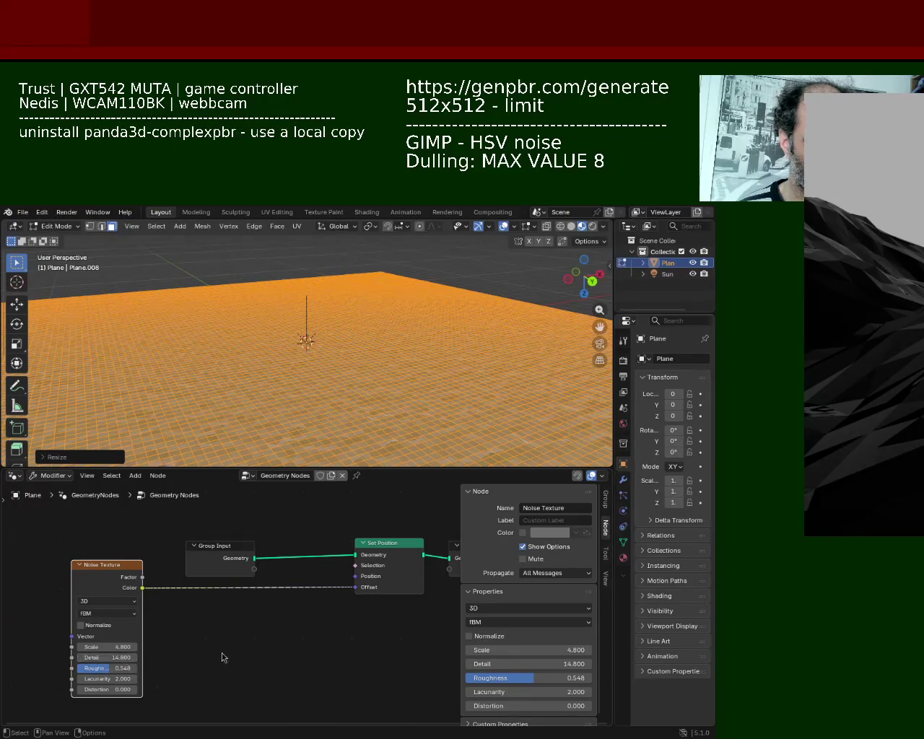
{"action": "key", "text": "shift+a"}
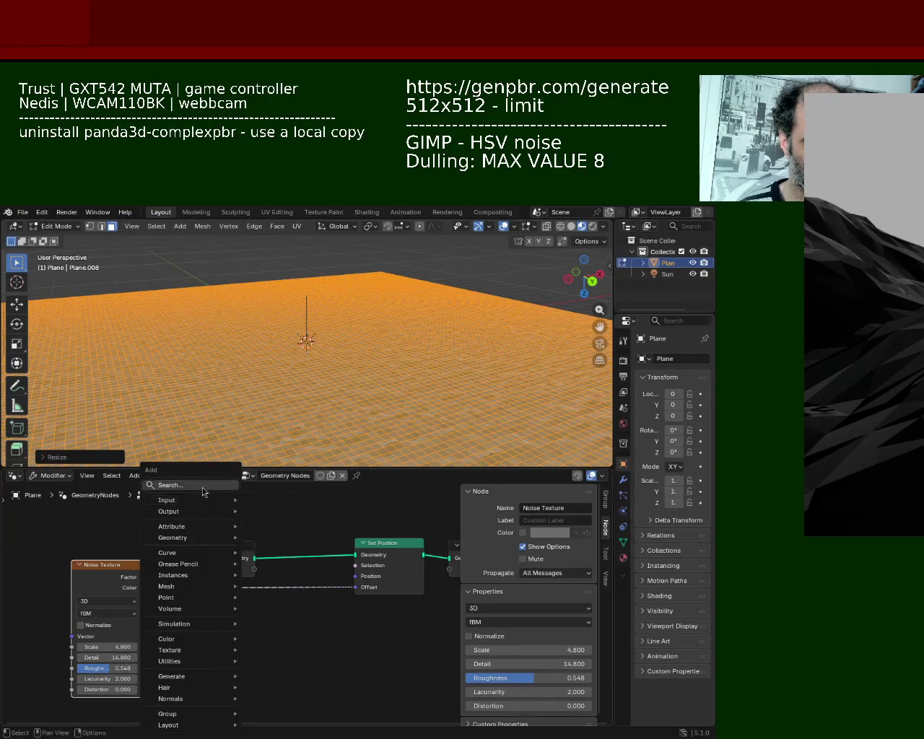
{"action": "left_click", "coordinate": [202, 487]}
{"action": "type", "text": "rg"}
{"action": "left_click", "coordinate": [246, 510]}
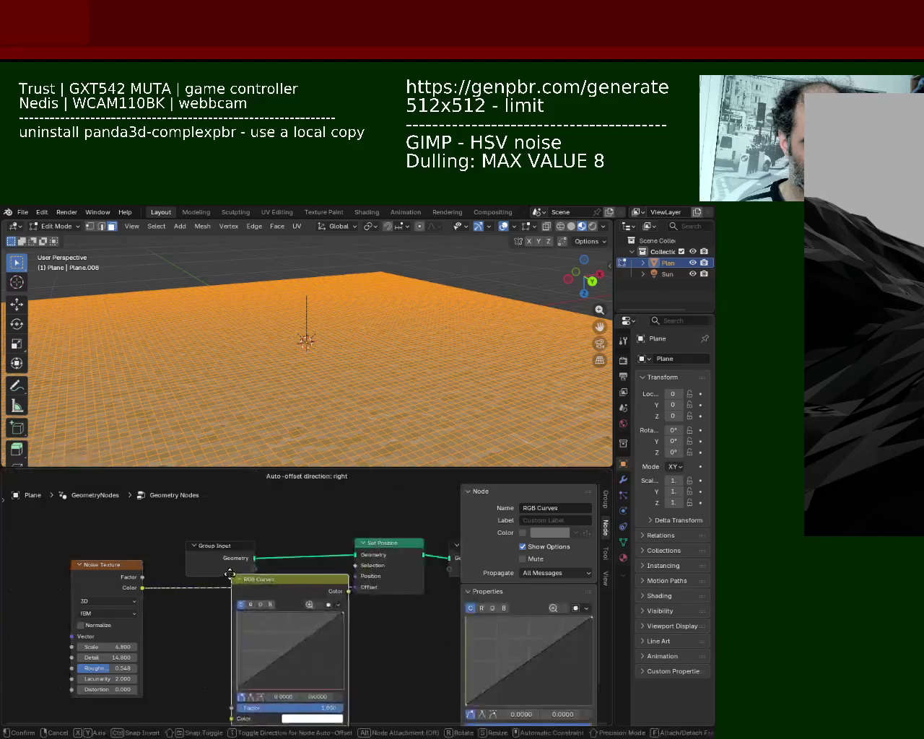
{"action": "left_click", "coordinate": [309, 571]}
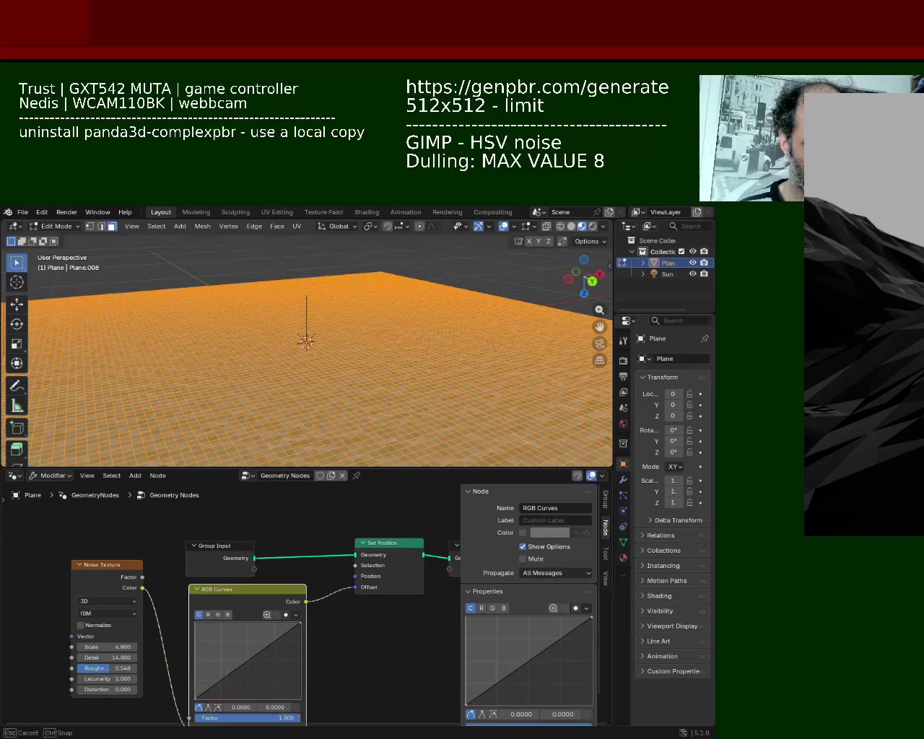
Add control points to bend the RGB Curves into an S-shape
{"action": "left_click", "coordinate": [240, 667]}
{"action": "mouse_move", "coordinate": [224, 678]}
{"action": "left_mouse_down"}
{"action": "mouse_move", "coordinate": [224, 690]}
{"action": "mouse_move", "coordinate": [243, 639]}
{"action": "left_mouse_up"}
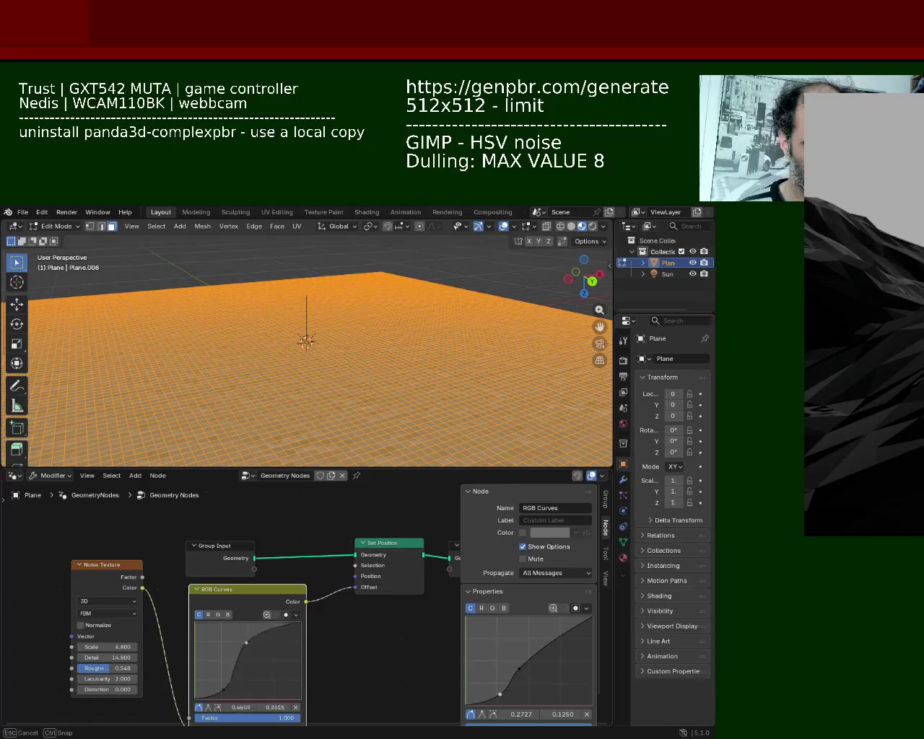
{"action": "middle_click_drag", "start_coordinate": [303, 306], "coordinate": [348, 322]}
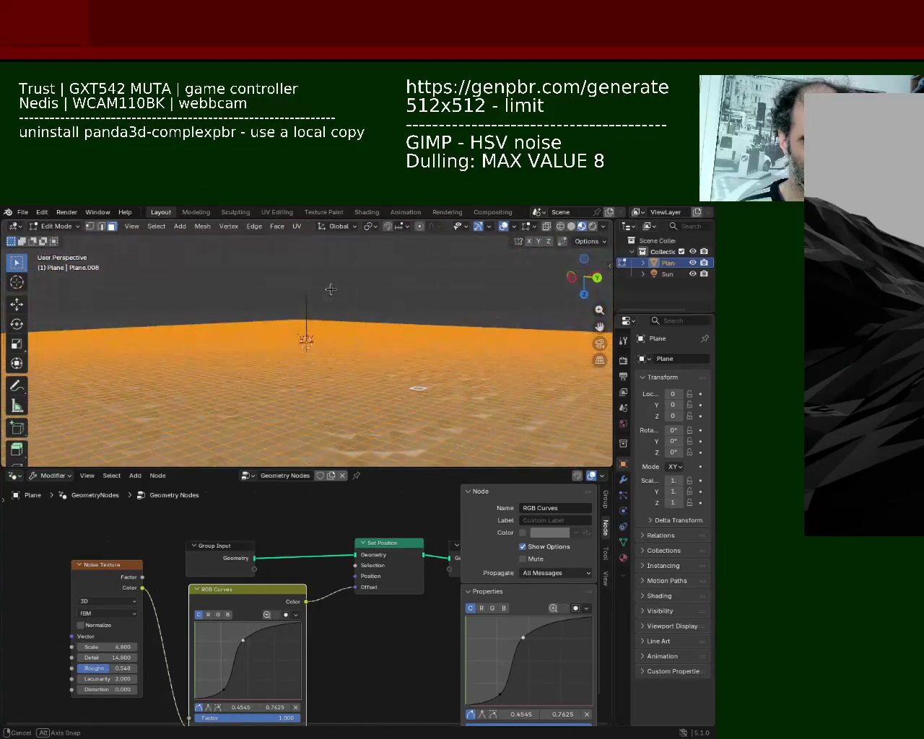